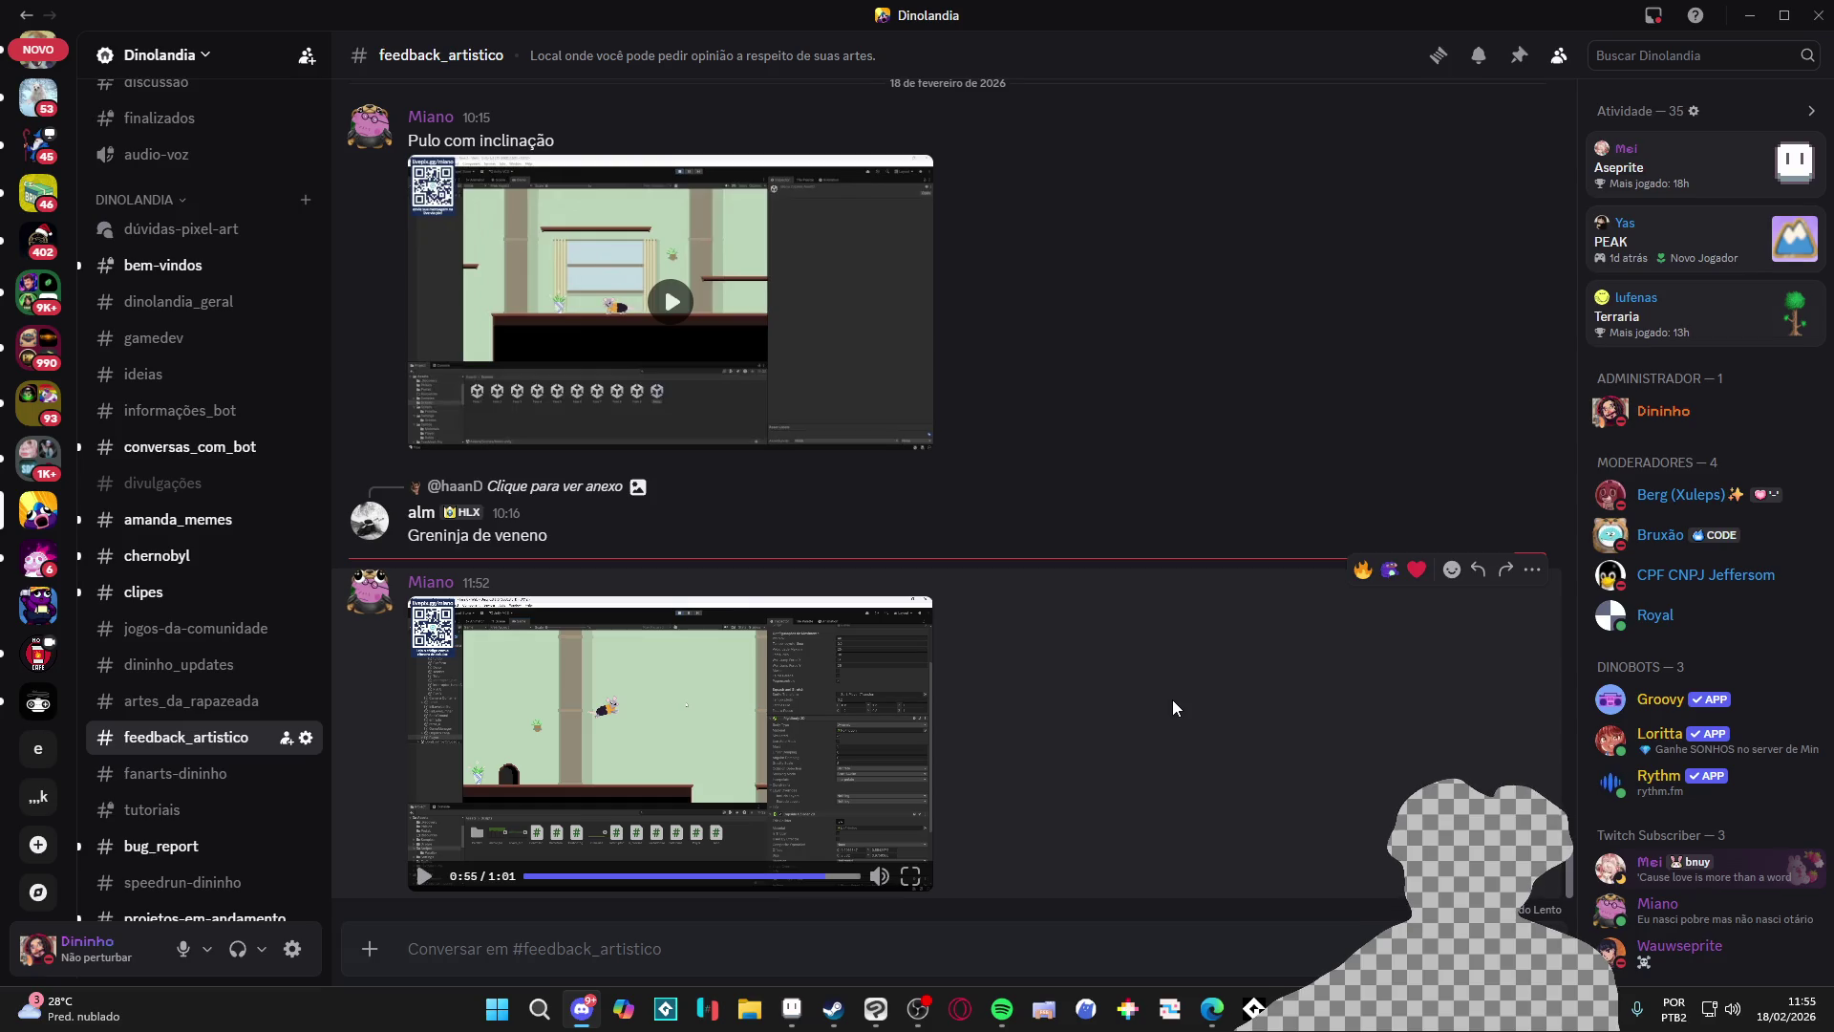
Step: Search the Start menu for 'godot Engine' and launch the Godot Project Manager
{"action": "left_click", "coordinate": [514, 1011]}
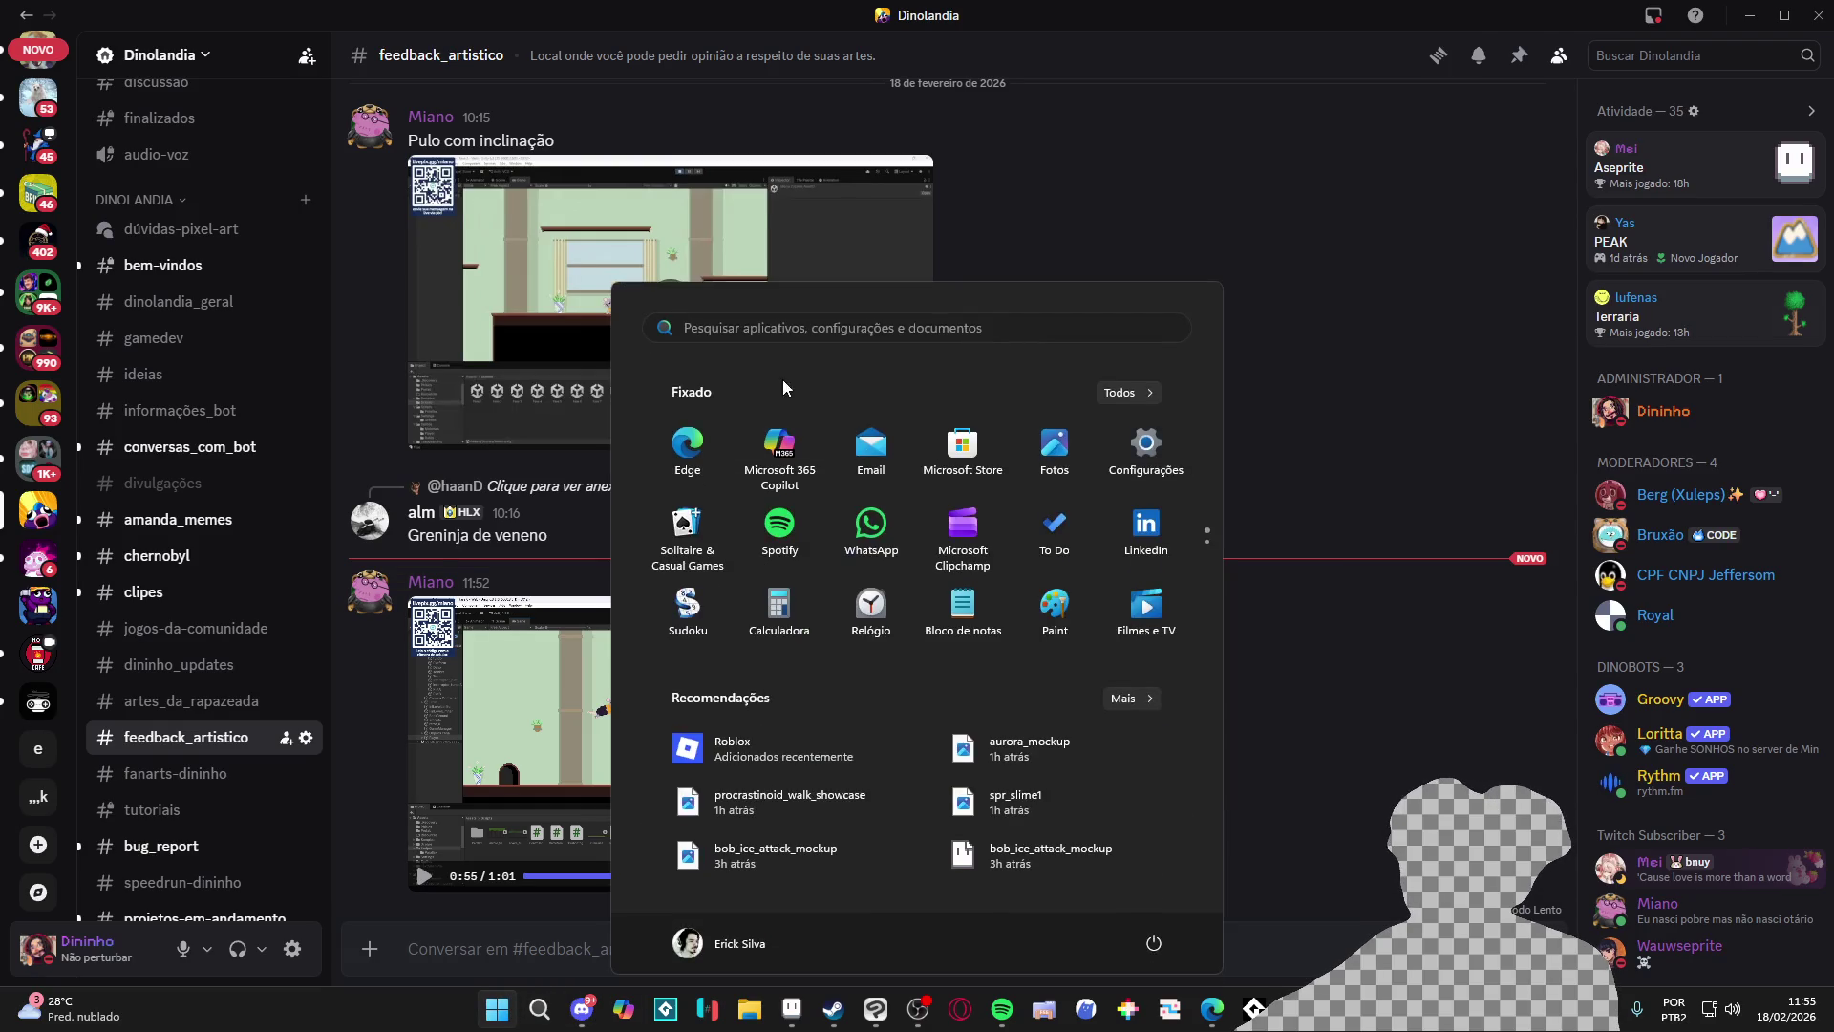
{"action": "type", "text": "godot Engine"}
{"action": "left_click", "coordinate": [761, 497]}
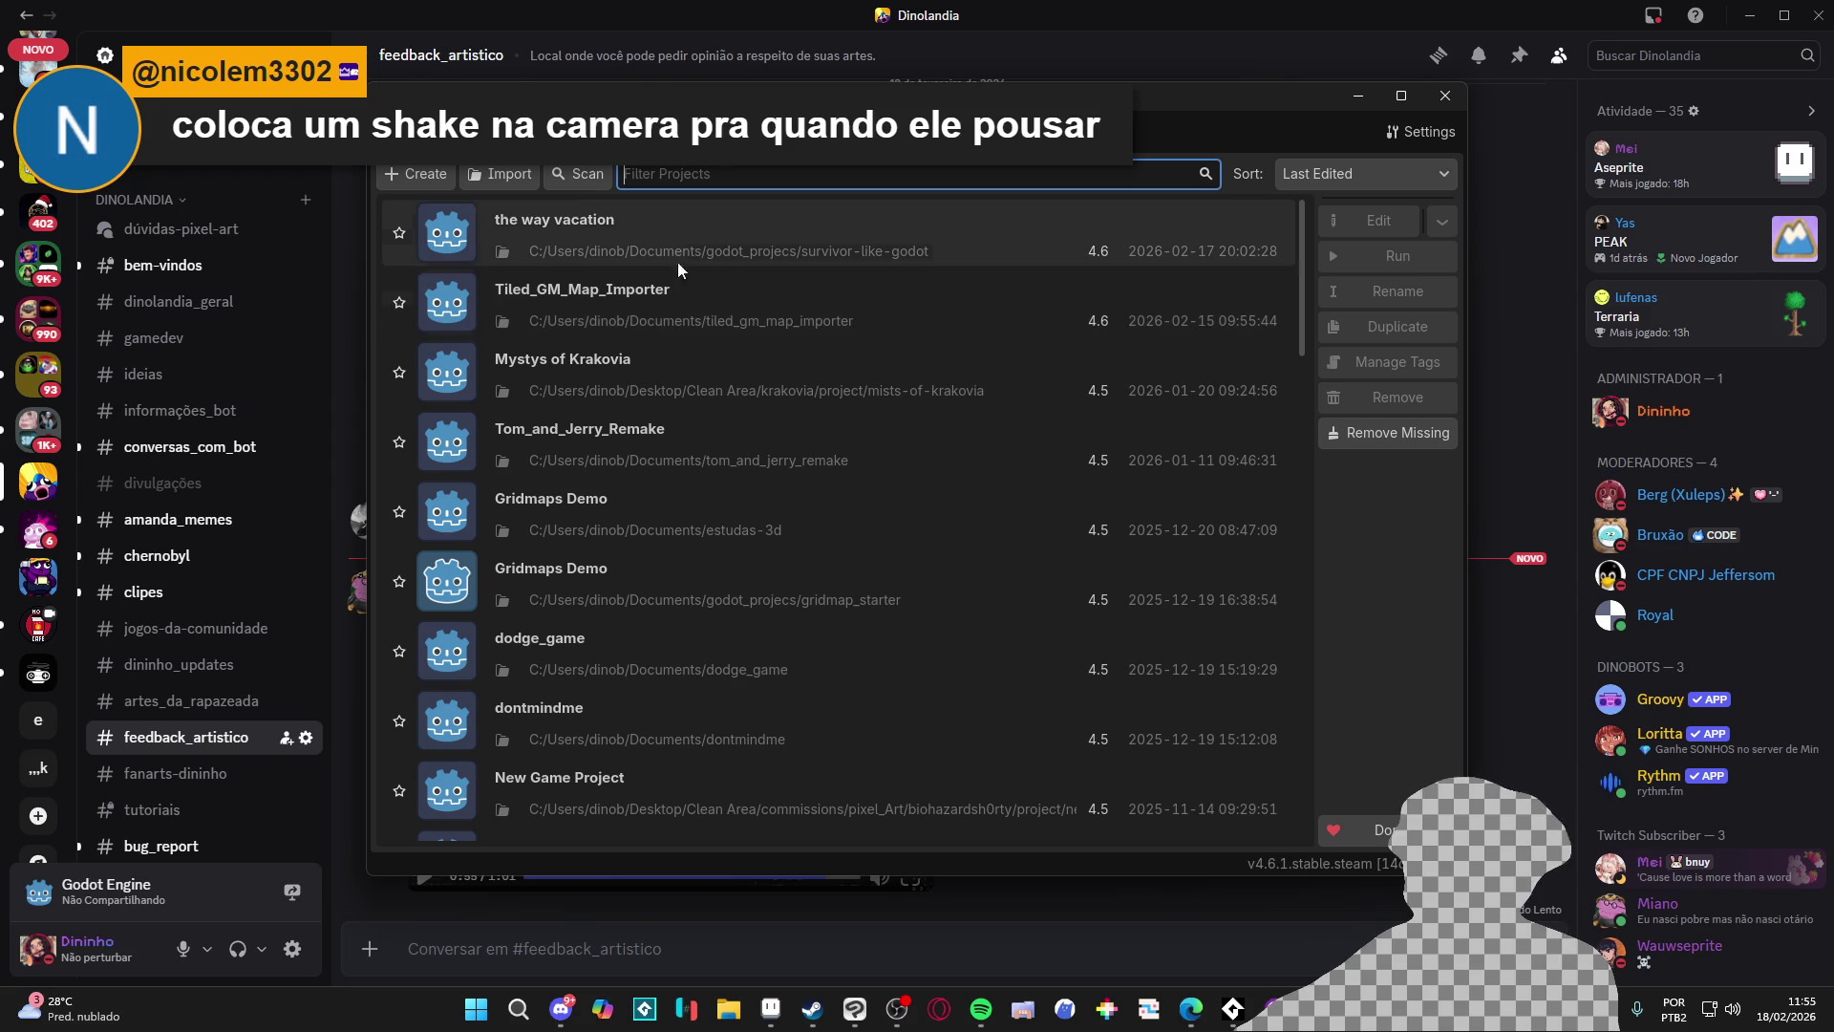
Step: Open Tom_and_Jerry_Remake for editing and accept the version warning
{"action": "left_click", "coordinate": [690, 462]}
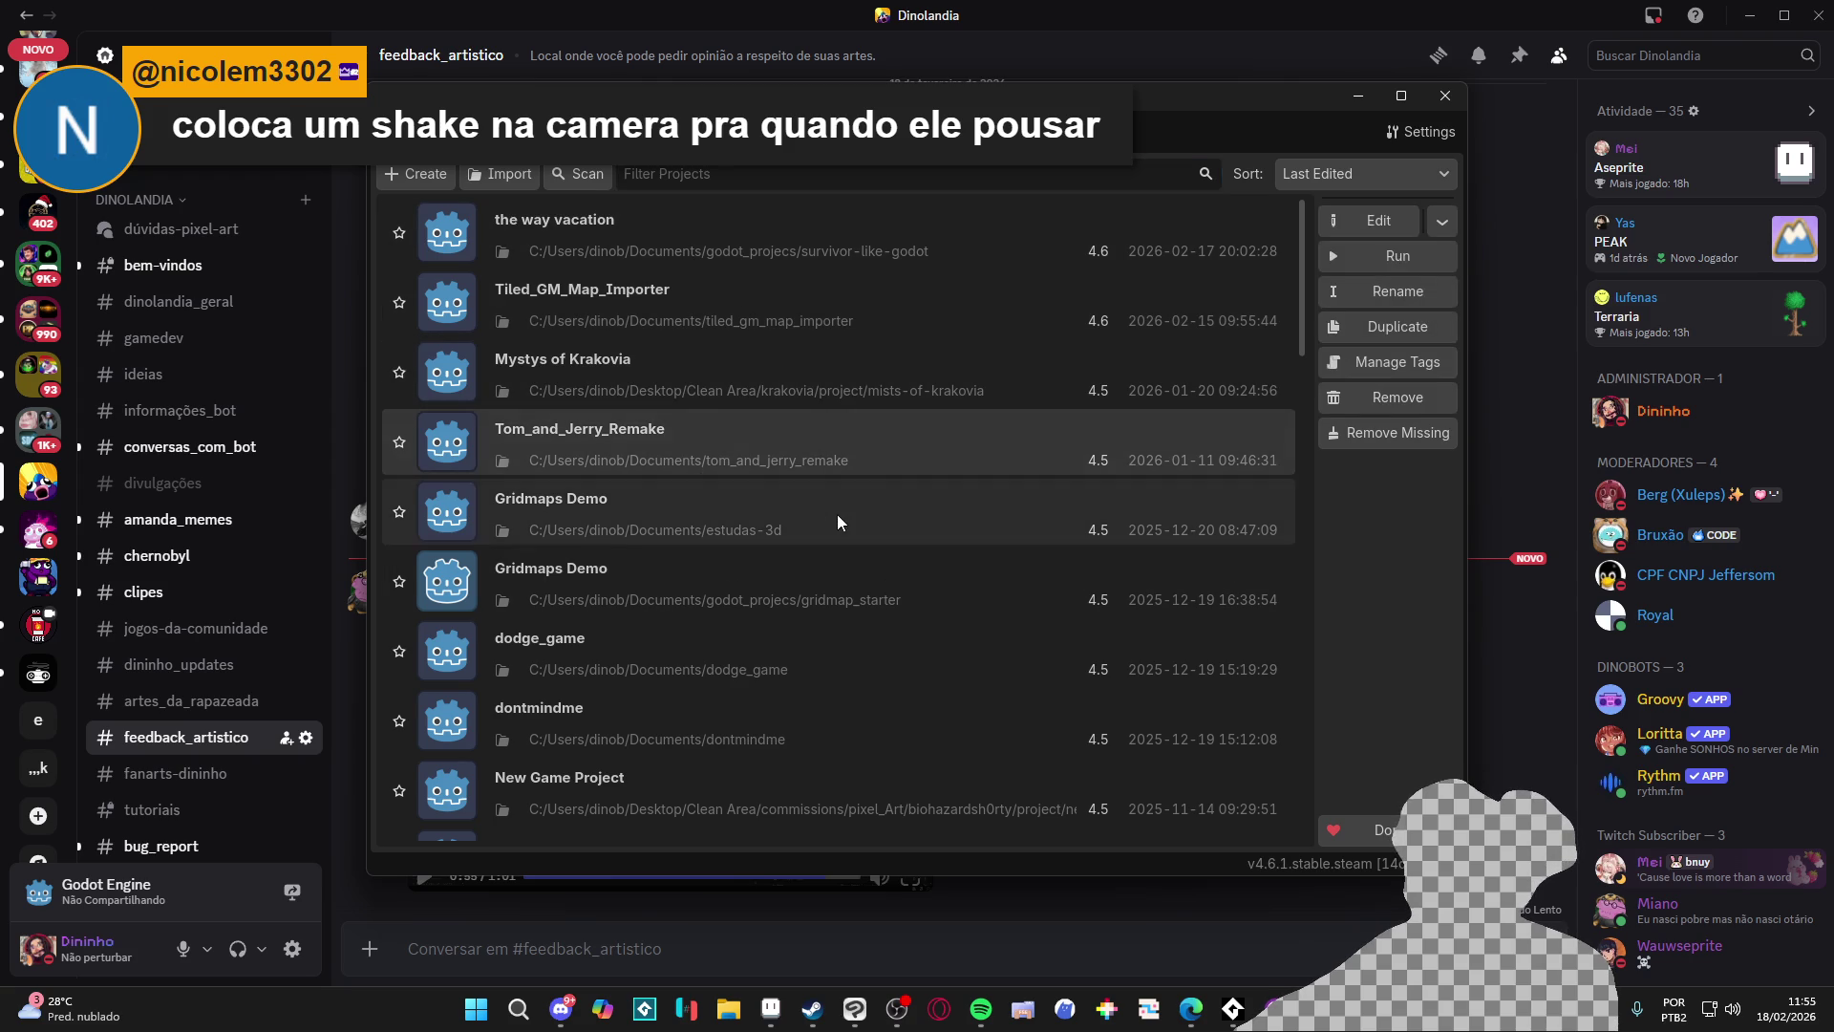
{"action": "double_click", "coordinate": [778, 446]}
{"action": "left_click", "coordinate": [950, 586]}
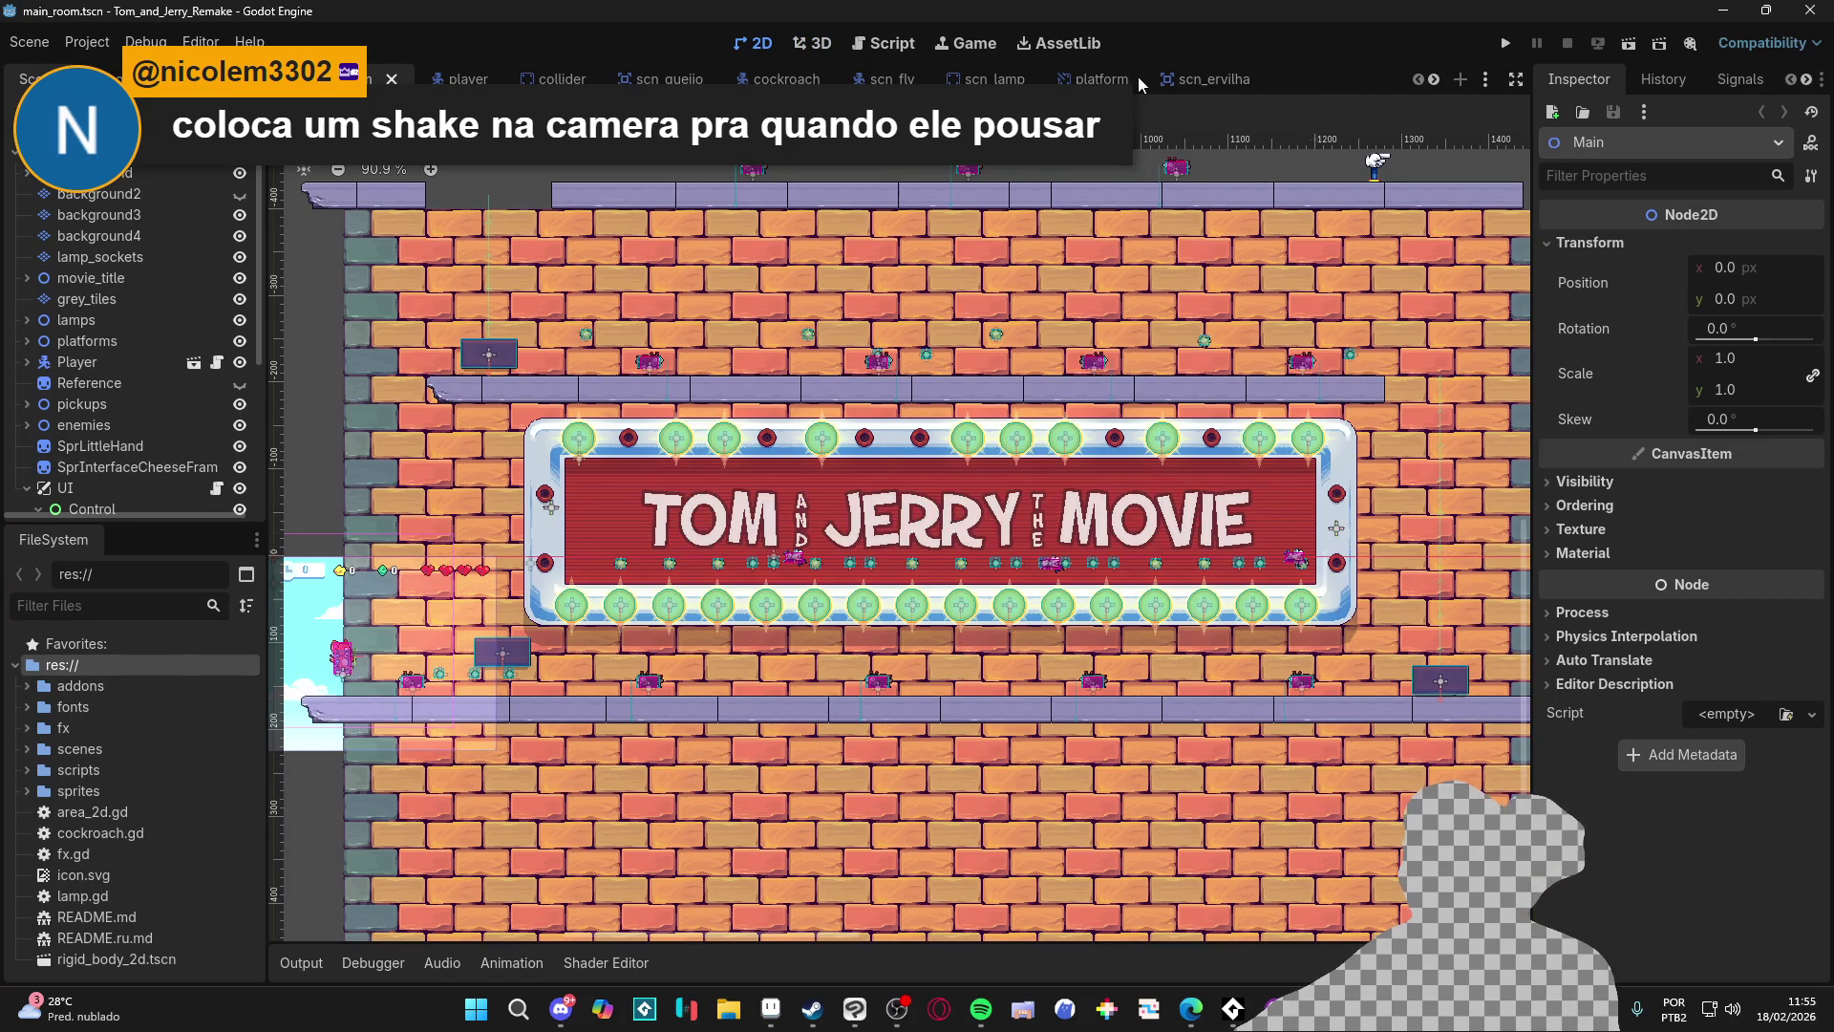
Step: Run the platform scene with F5 and jump Jerry repeatedly to check the landing dust
{"action": "left_click", "coordinate": [1137, 78]}
{"action": "key", "text": "F5"}
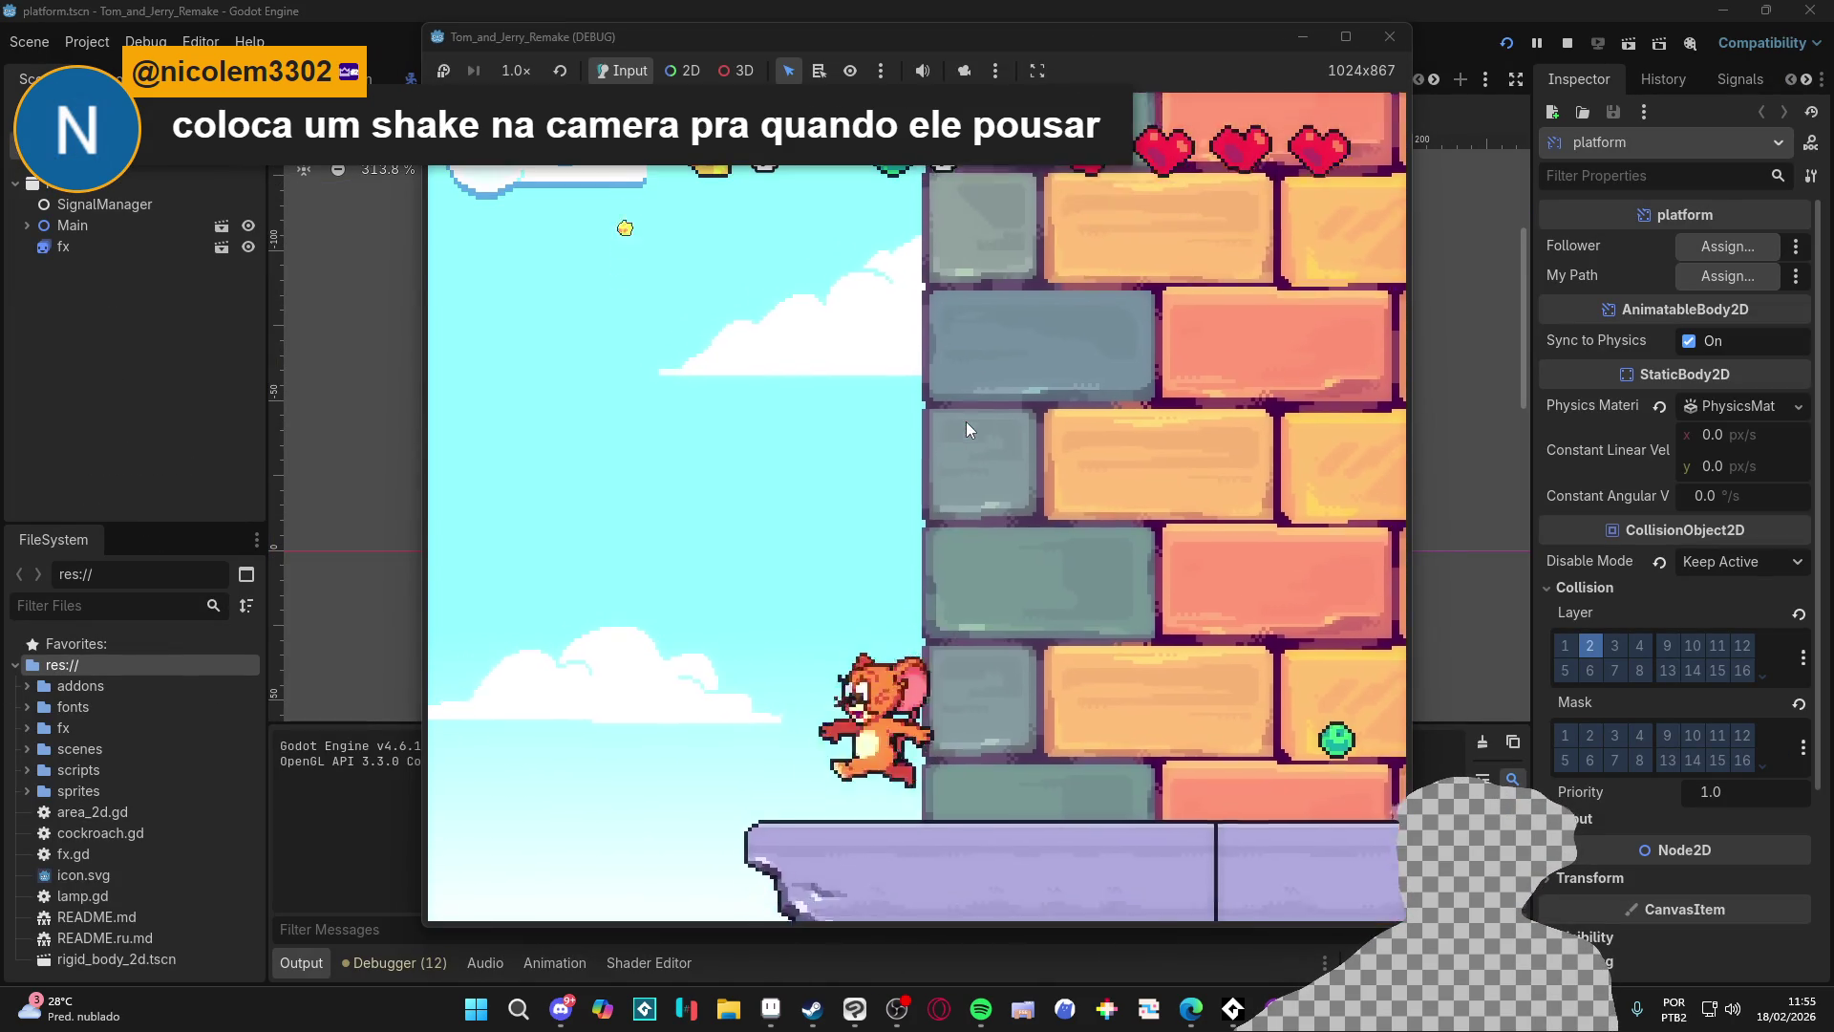
{"action": "key", "text": "space"}
{"action": "key", "text": "space"}
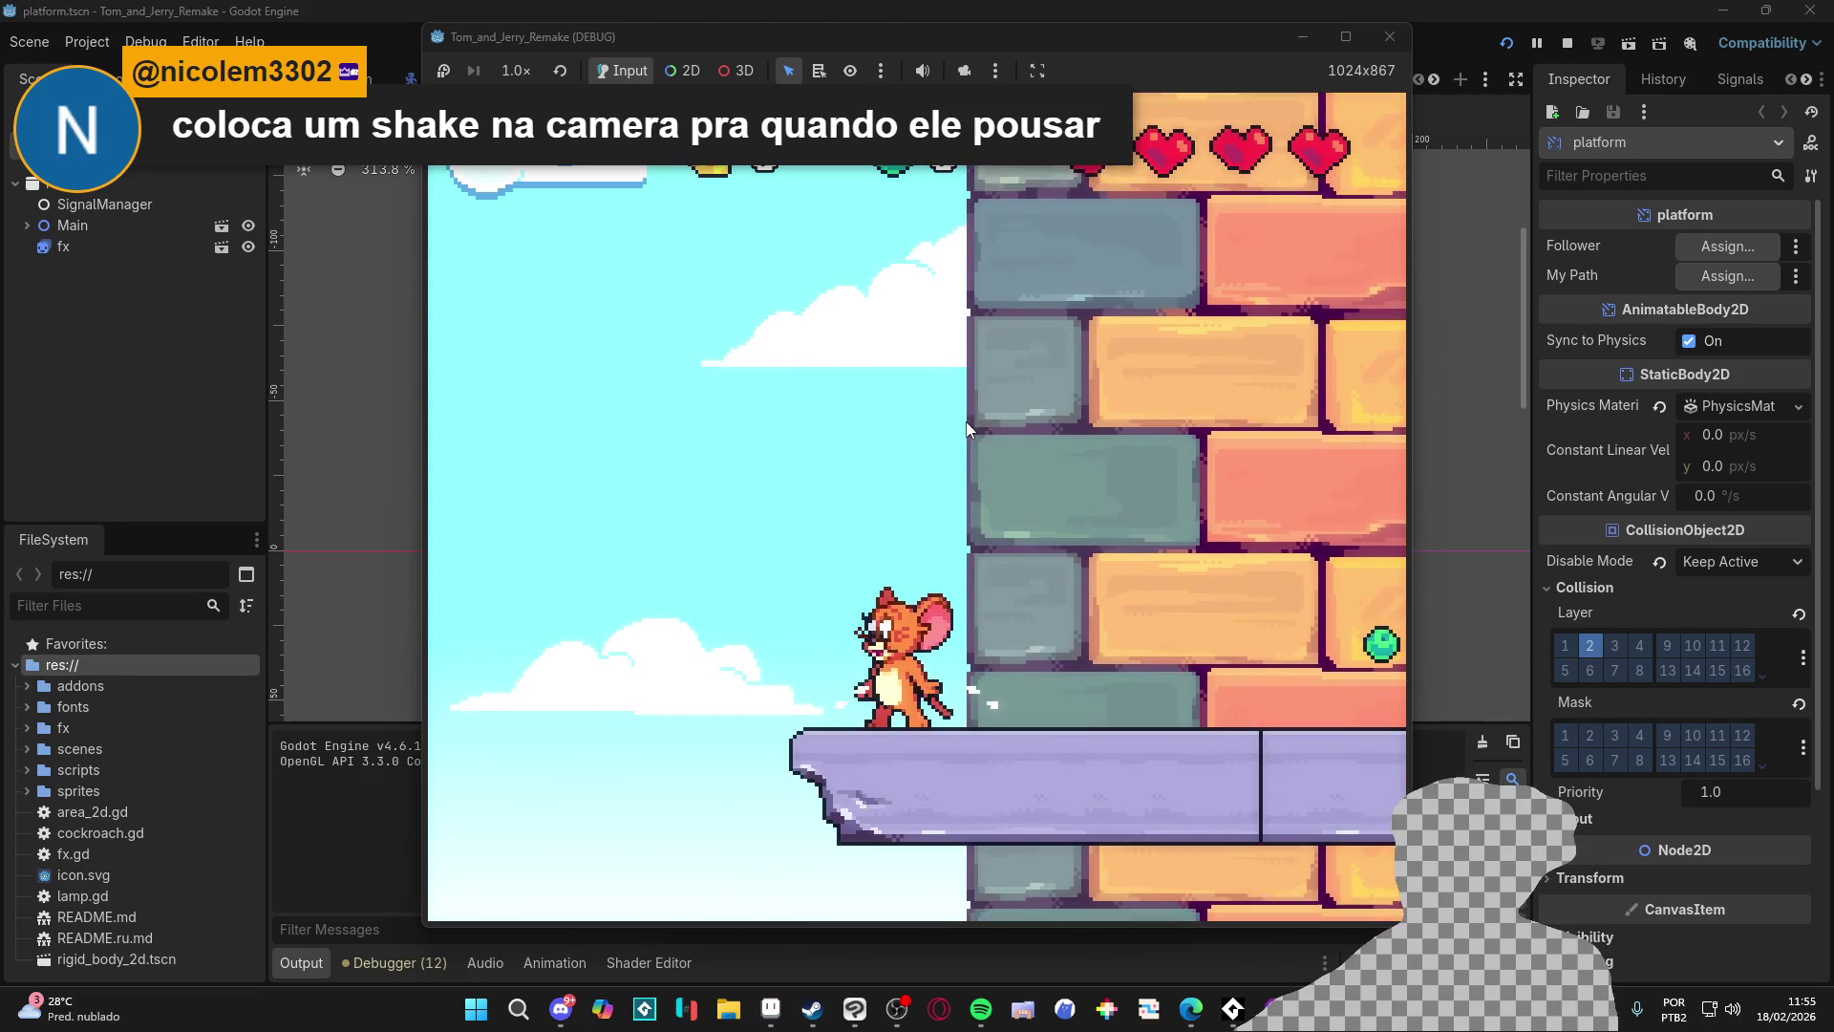
{"action": "key", "text": "space"}
{"action": "key", "text": "space"}
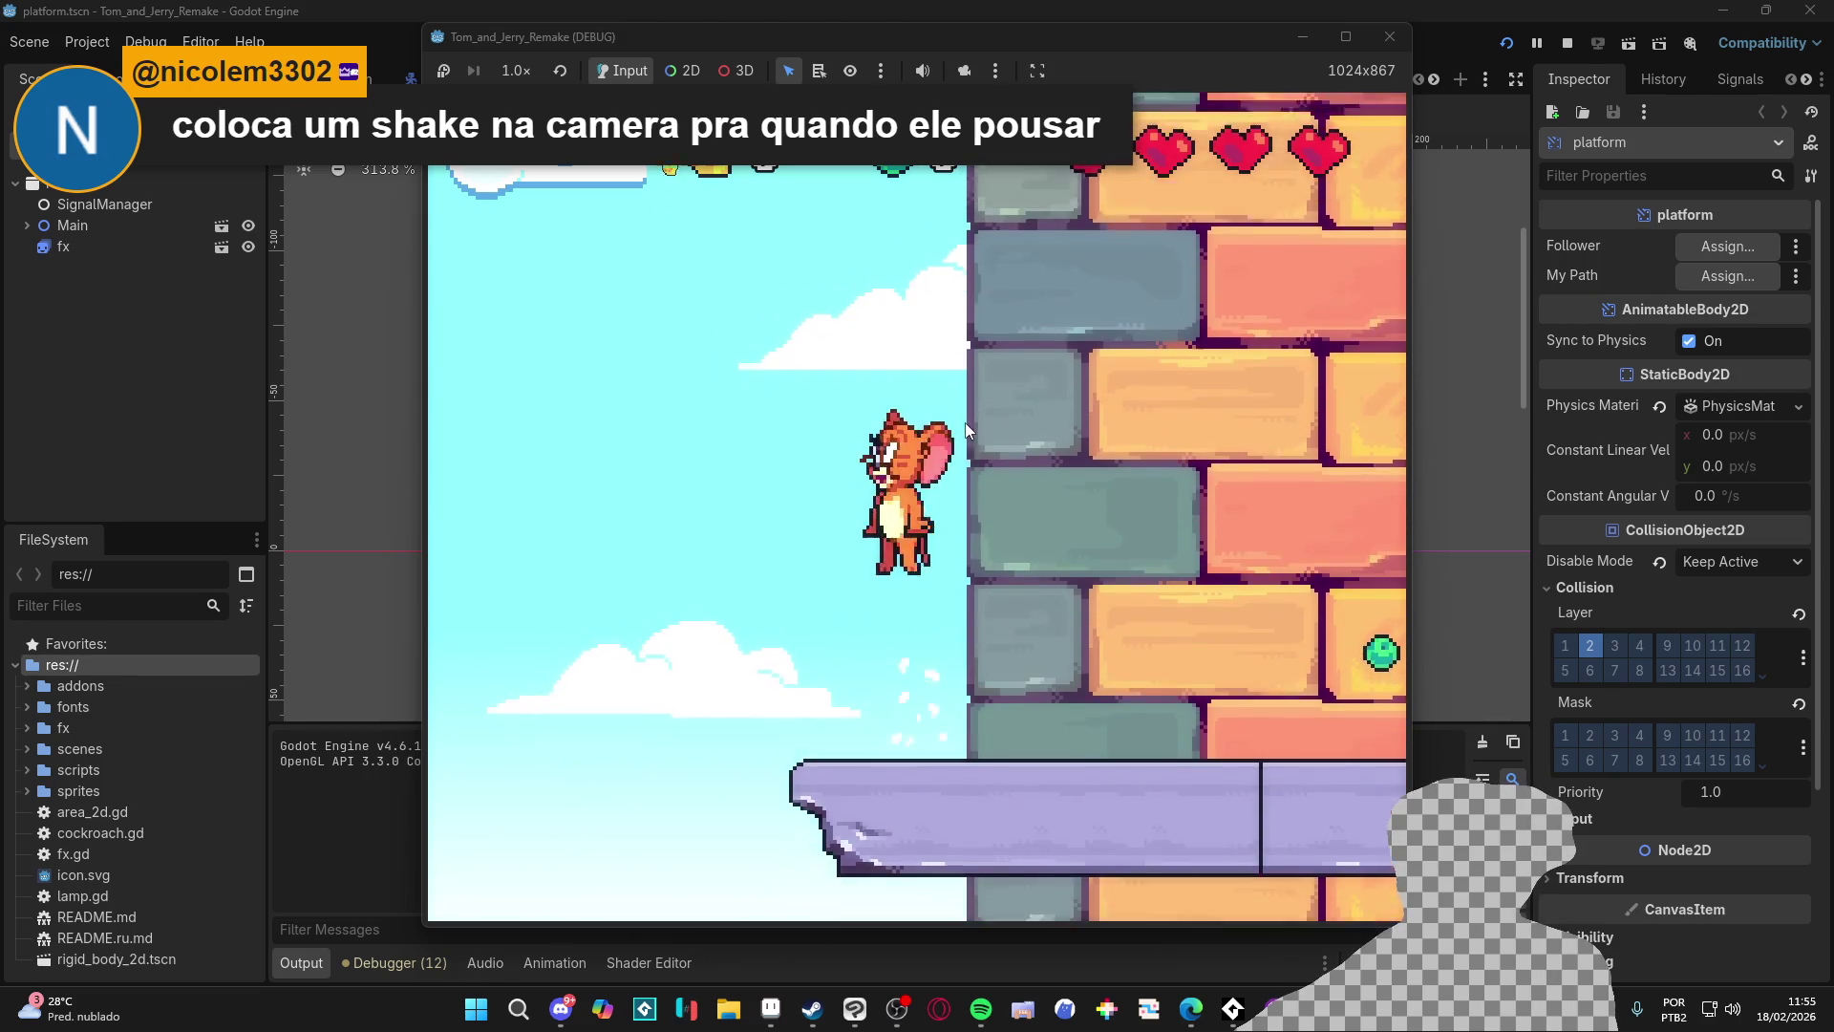
{"action": "key", "text": "space"}
{"action": "key", "text": "space"}
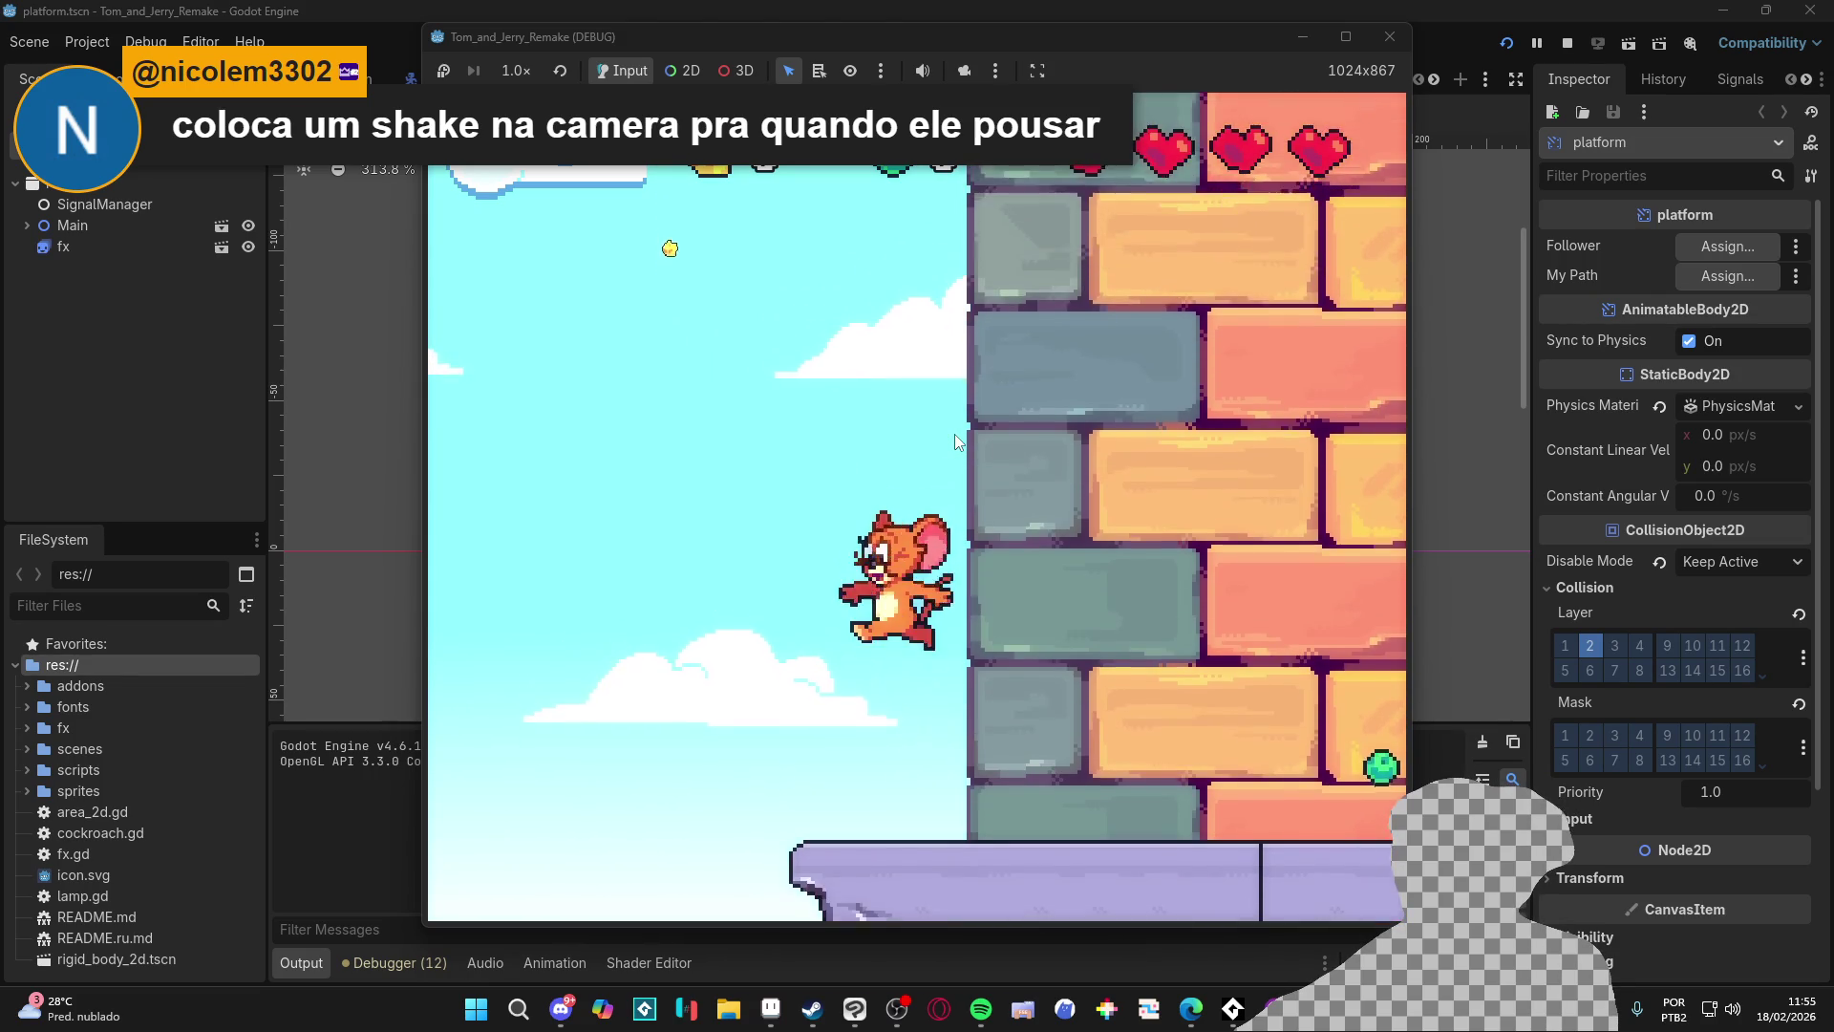
{"action": "key", "text": "space"}
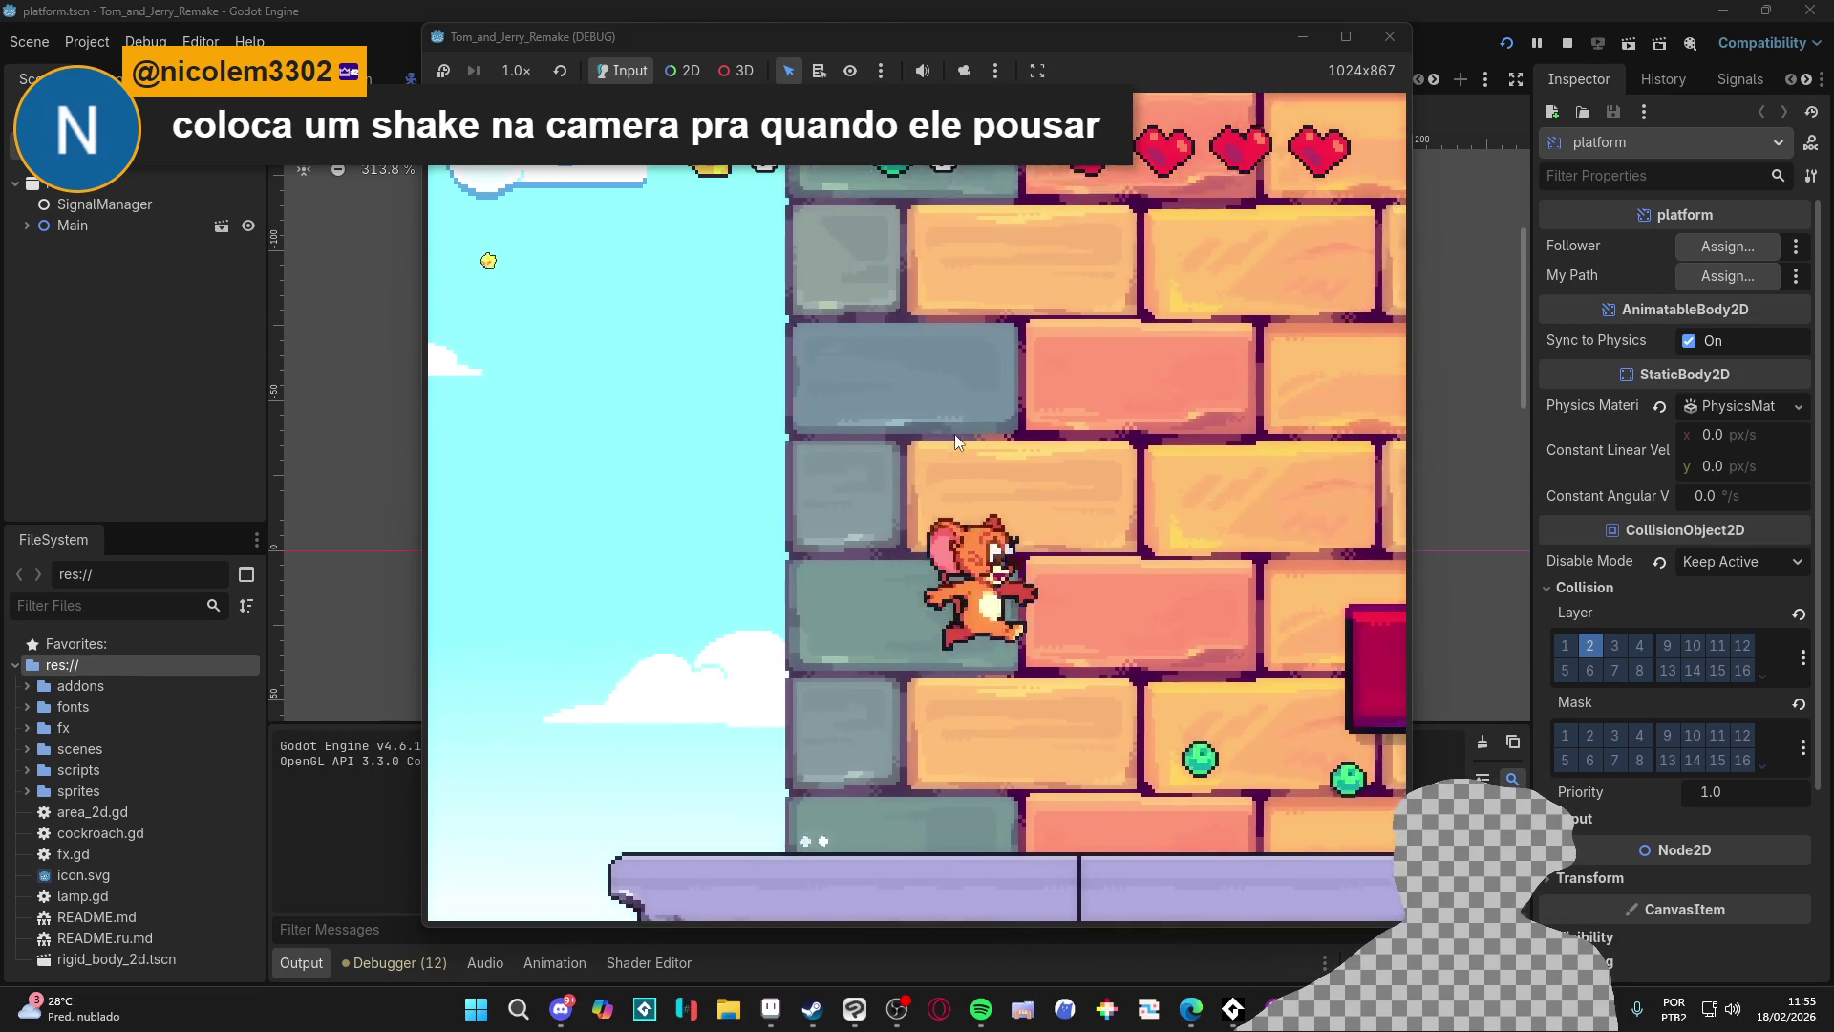
{"action": "key", "text": "space"}
{"action": "key", "text": "space"}
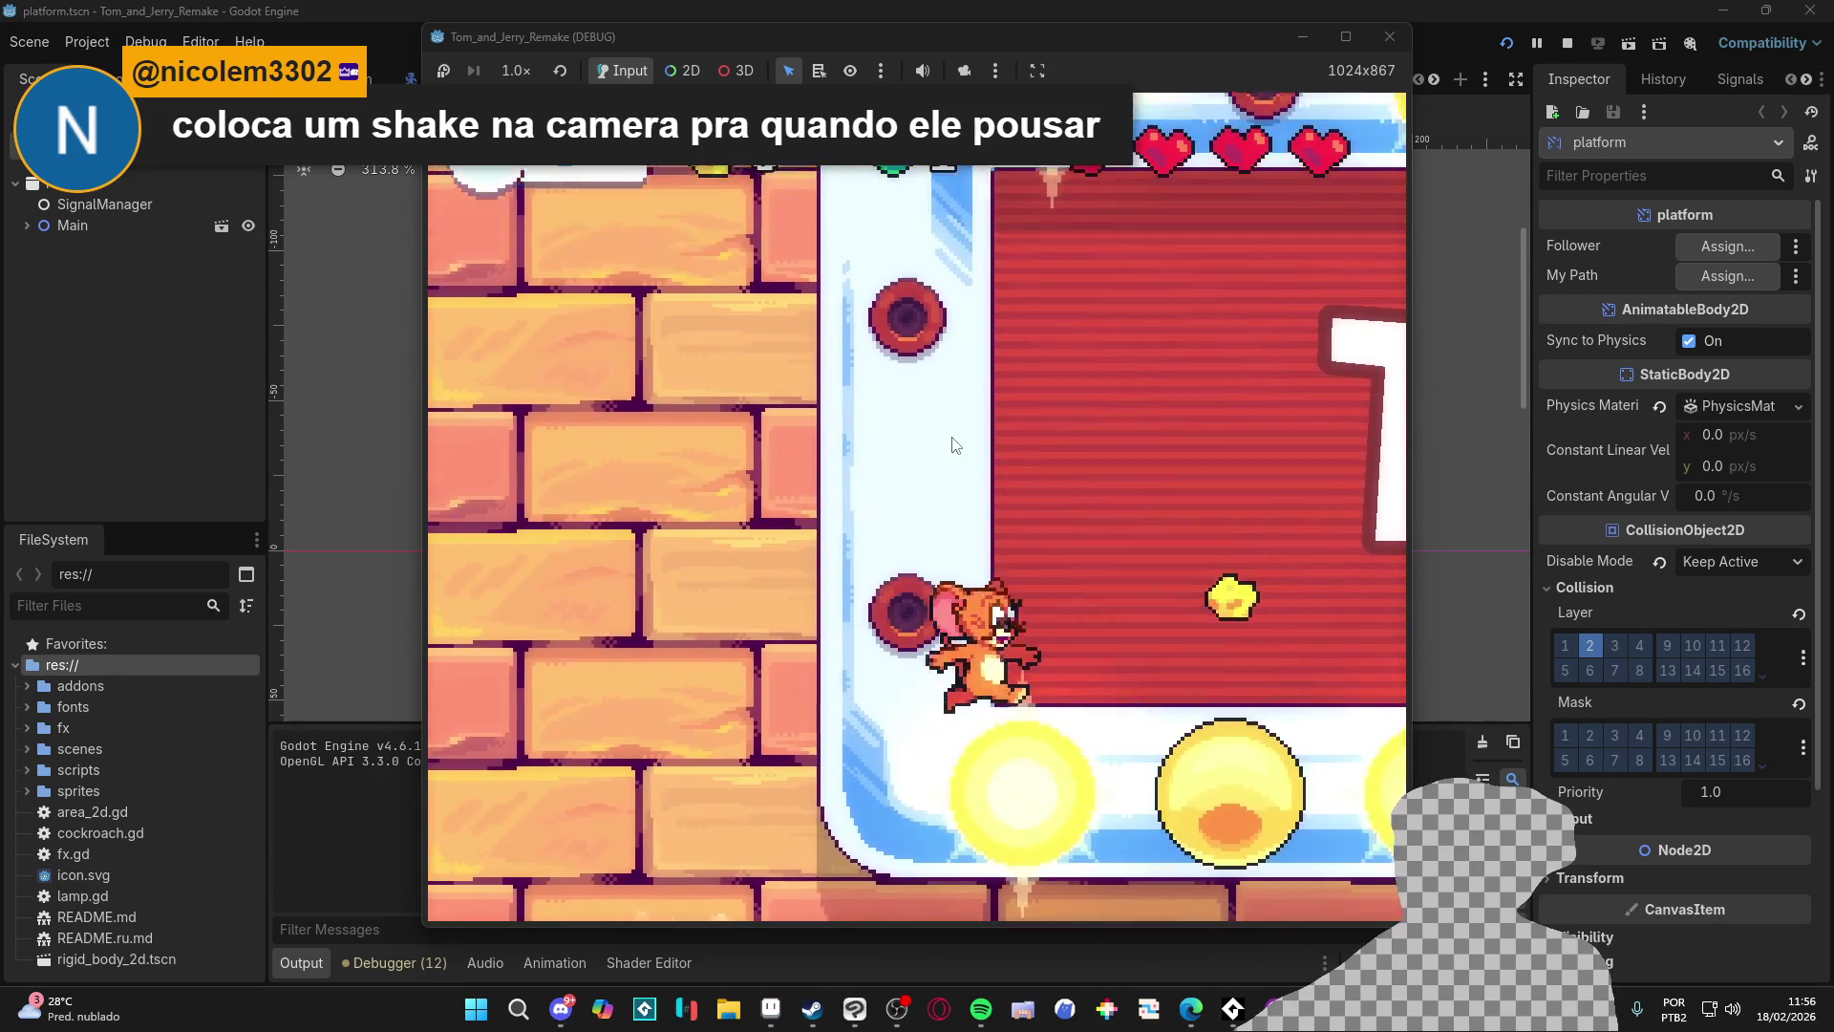
Step: Drop Jerry to the brick area, hop across the lavender platform and stomp the cockroach
{"action": "key", "text": "Down"}
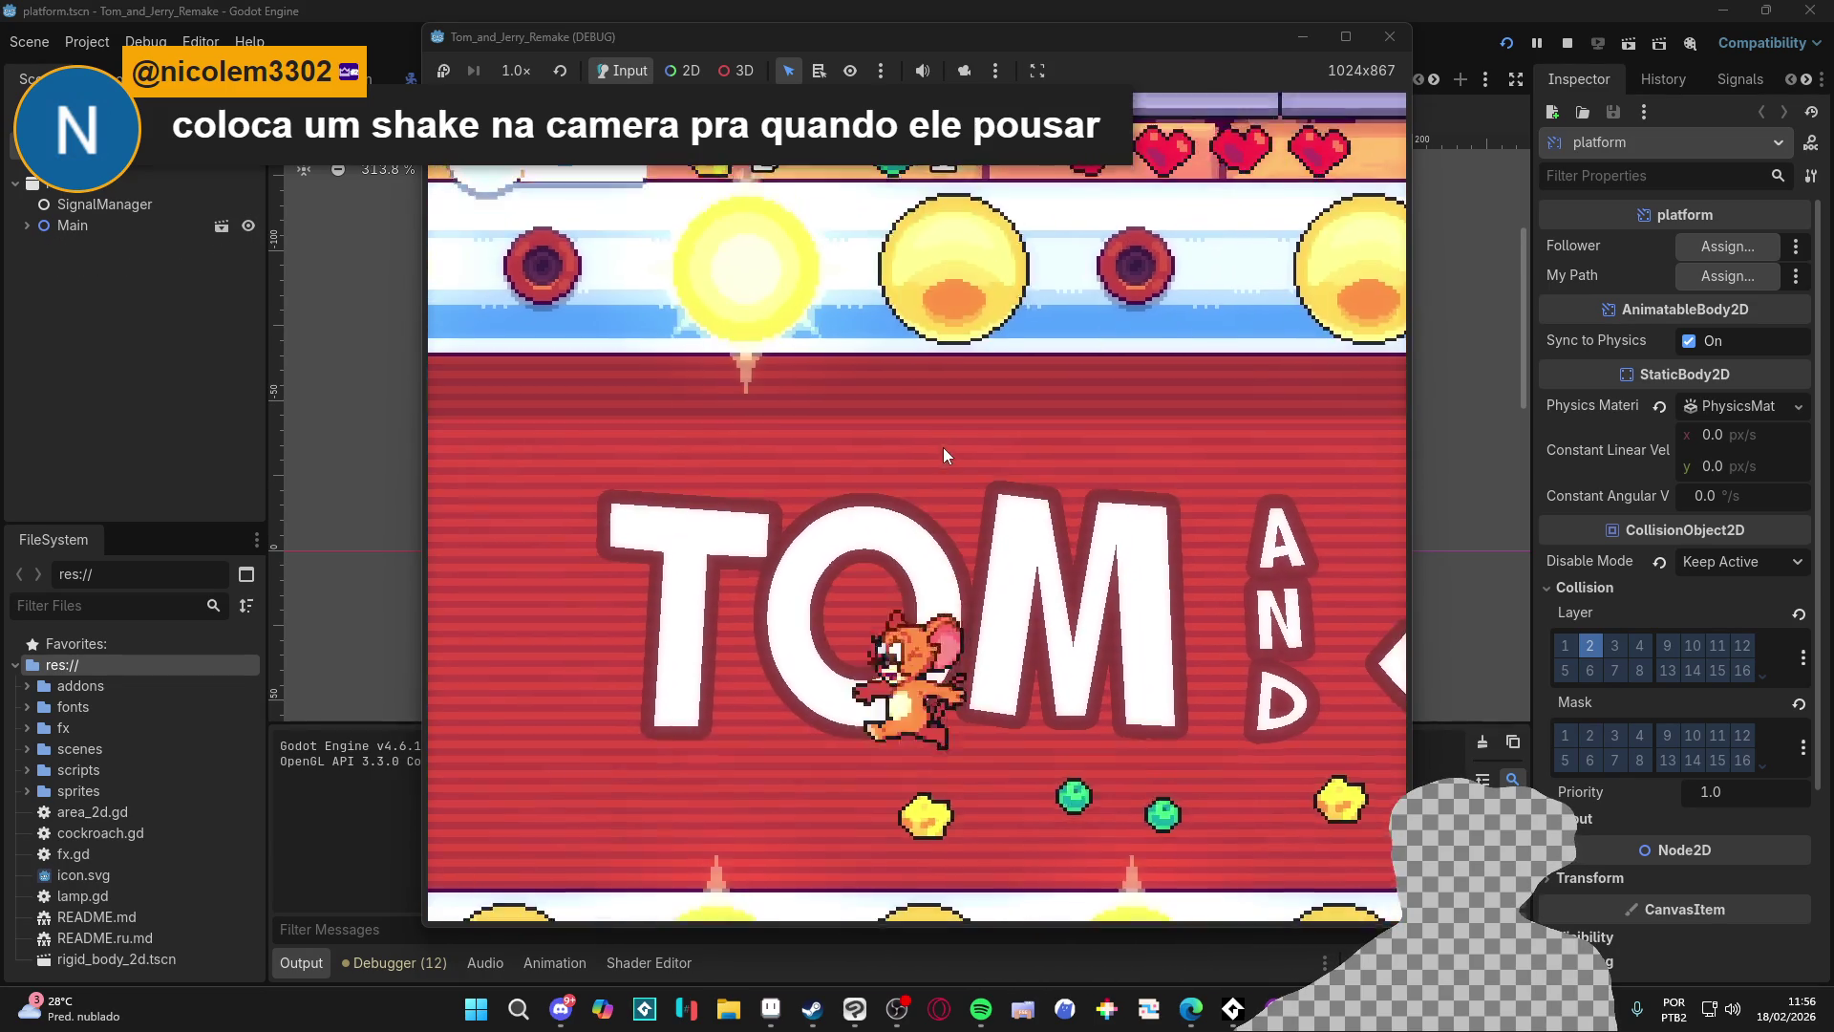
{"action": "key", "text": "Right"}
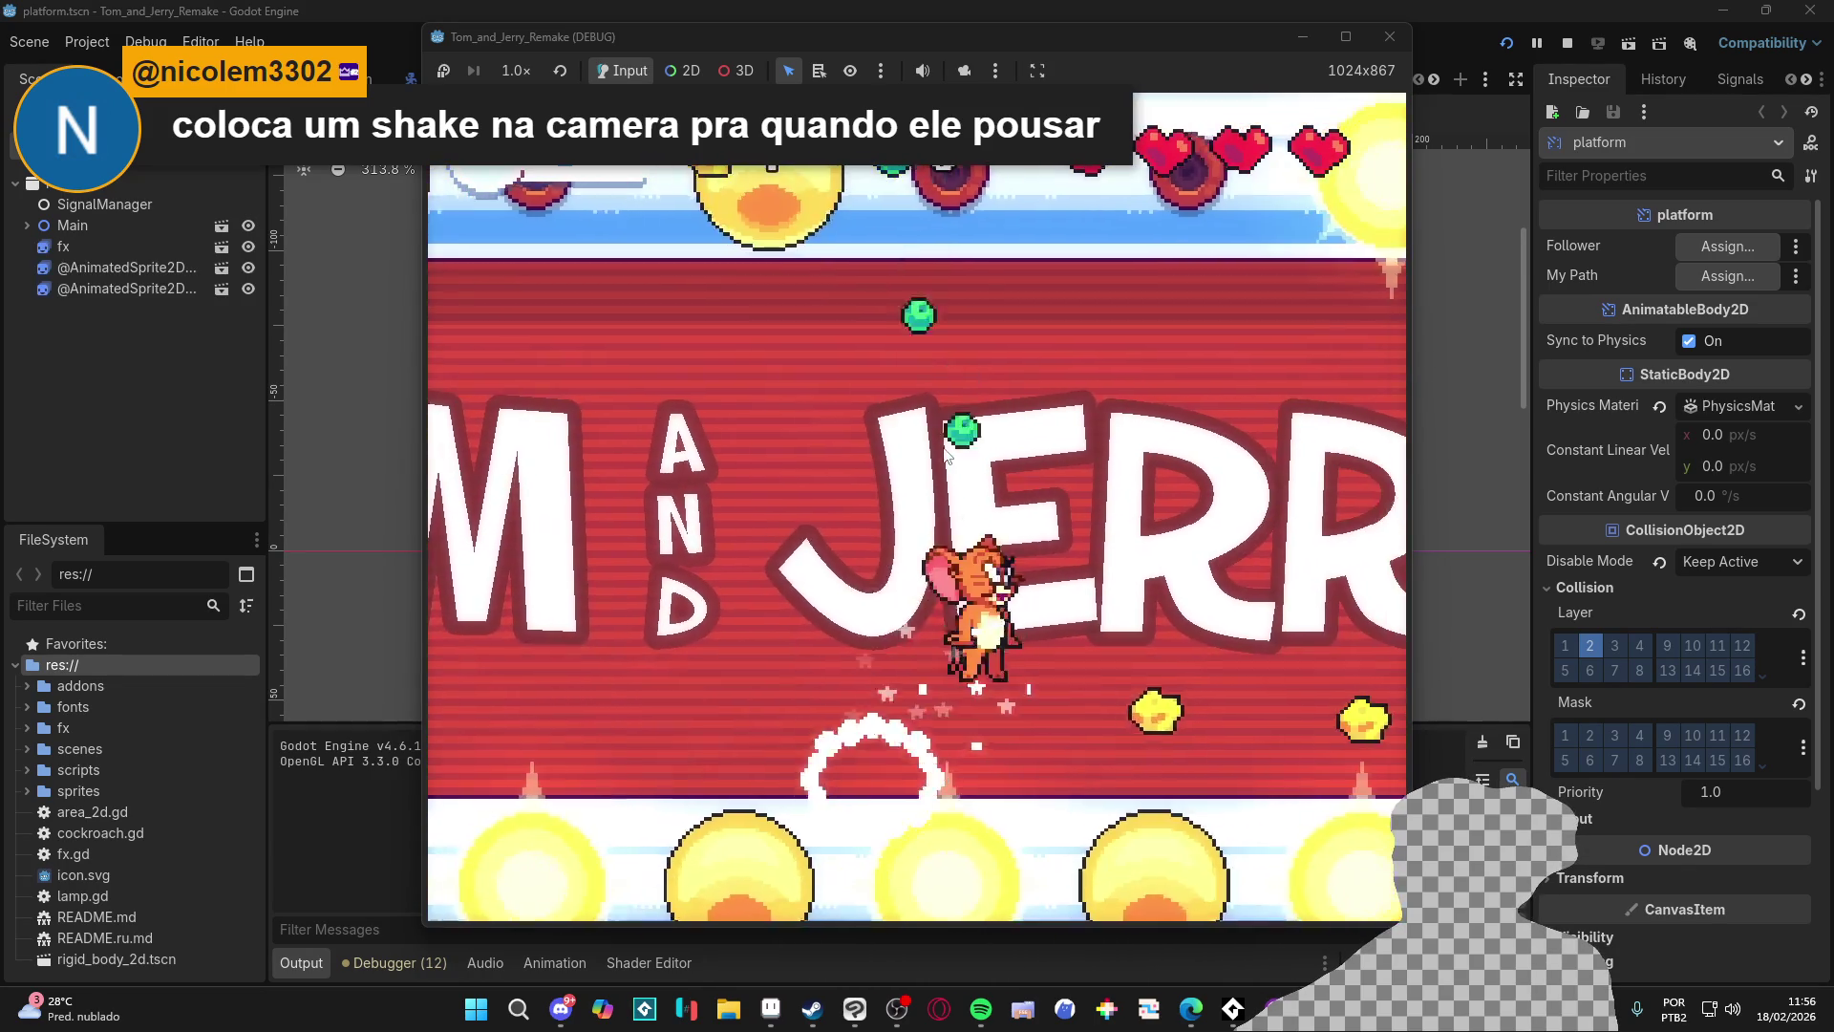
{"action": "key", "text": "Down"}
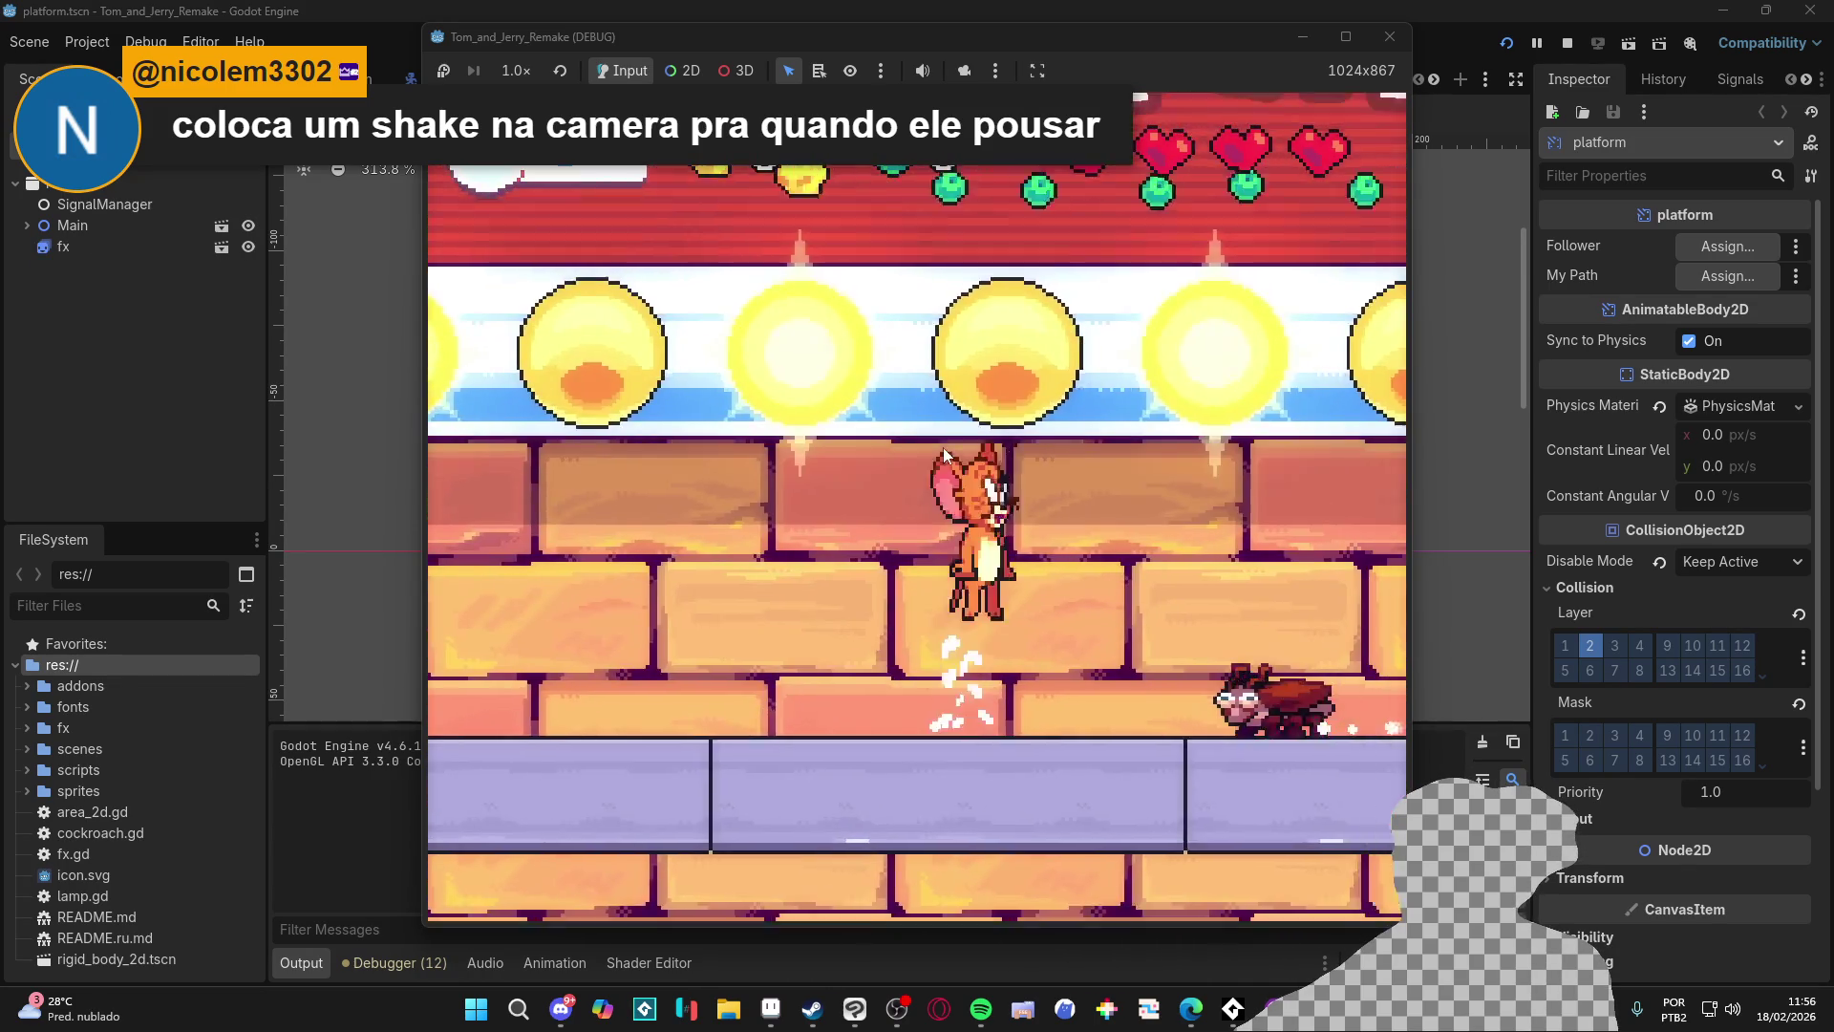
{"action": "key", "text": "Up"}
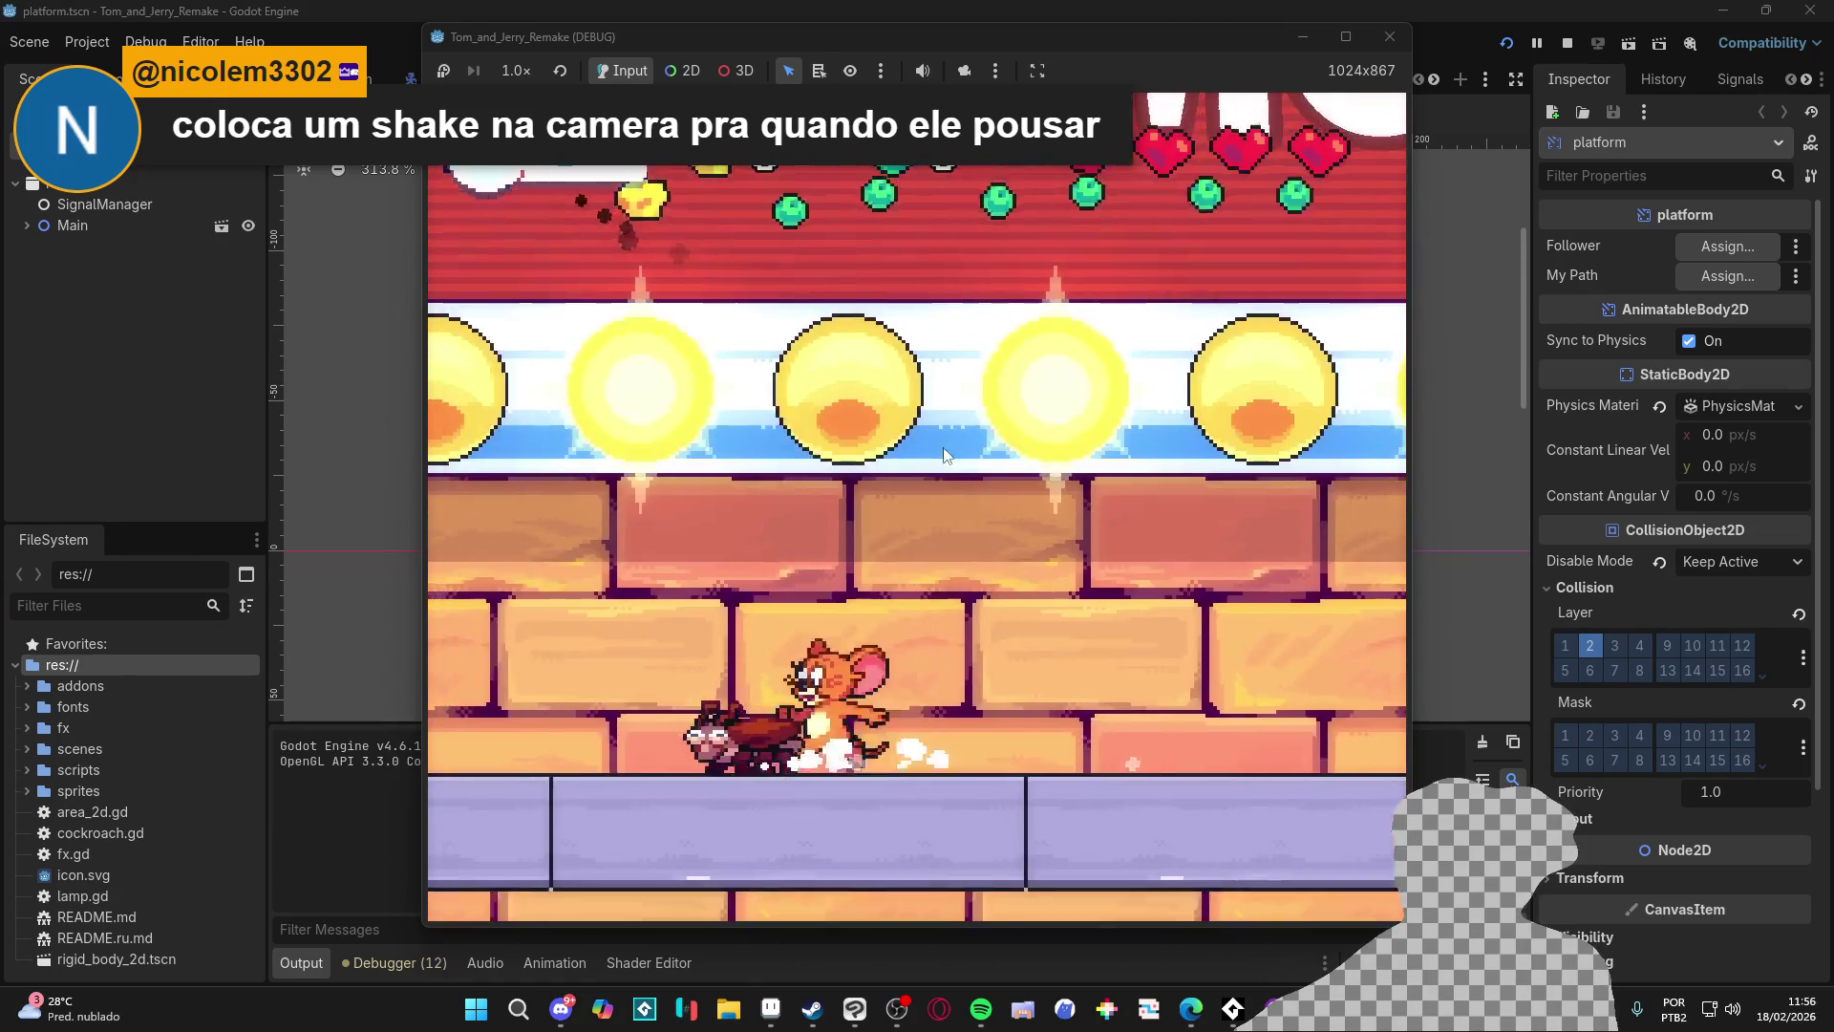
{"action": "key", "text": "Up"}
{"action": "key", "text": "Right"}
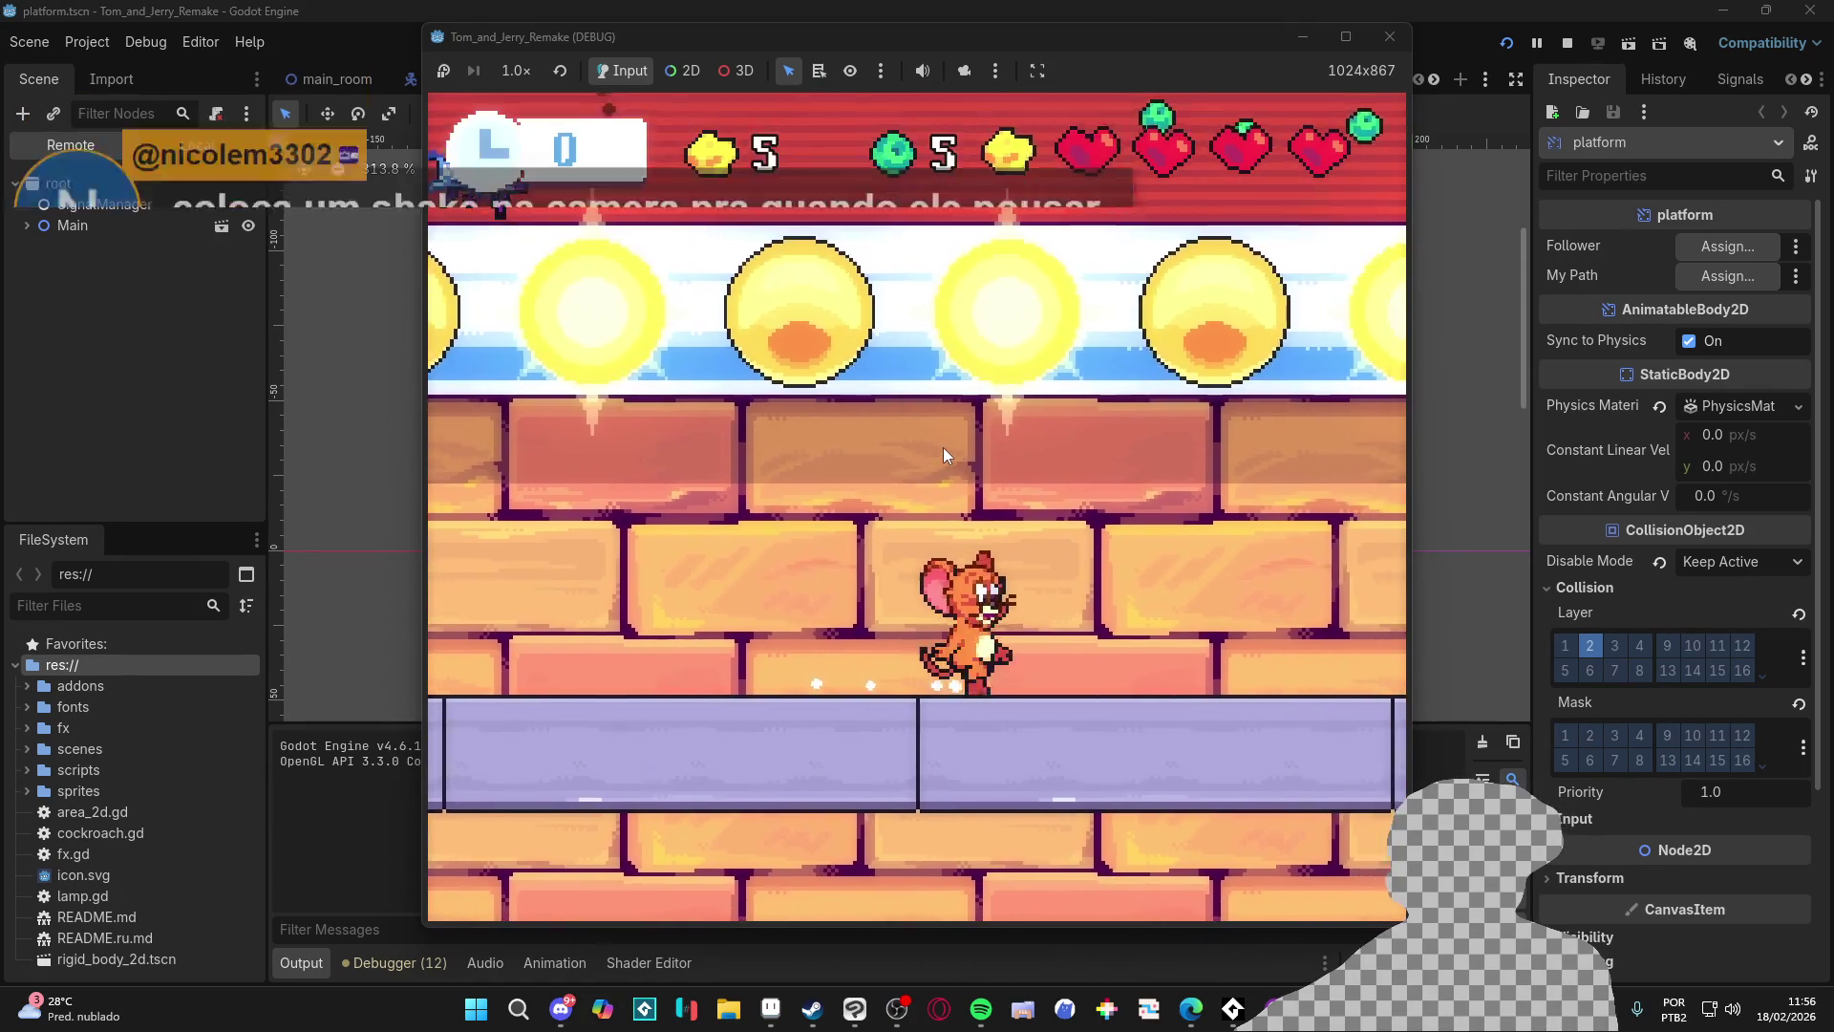
{"action": "key", "text": "Left"}
{"action": "key", "text": "Up"}
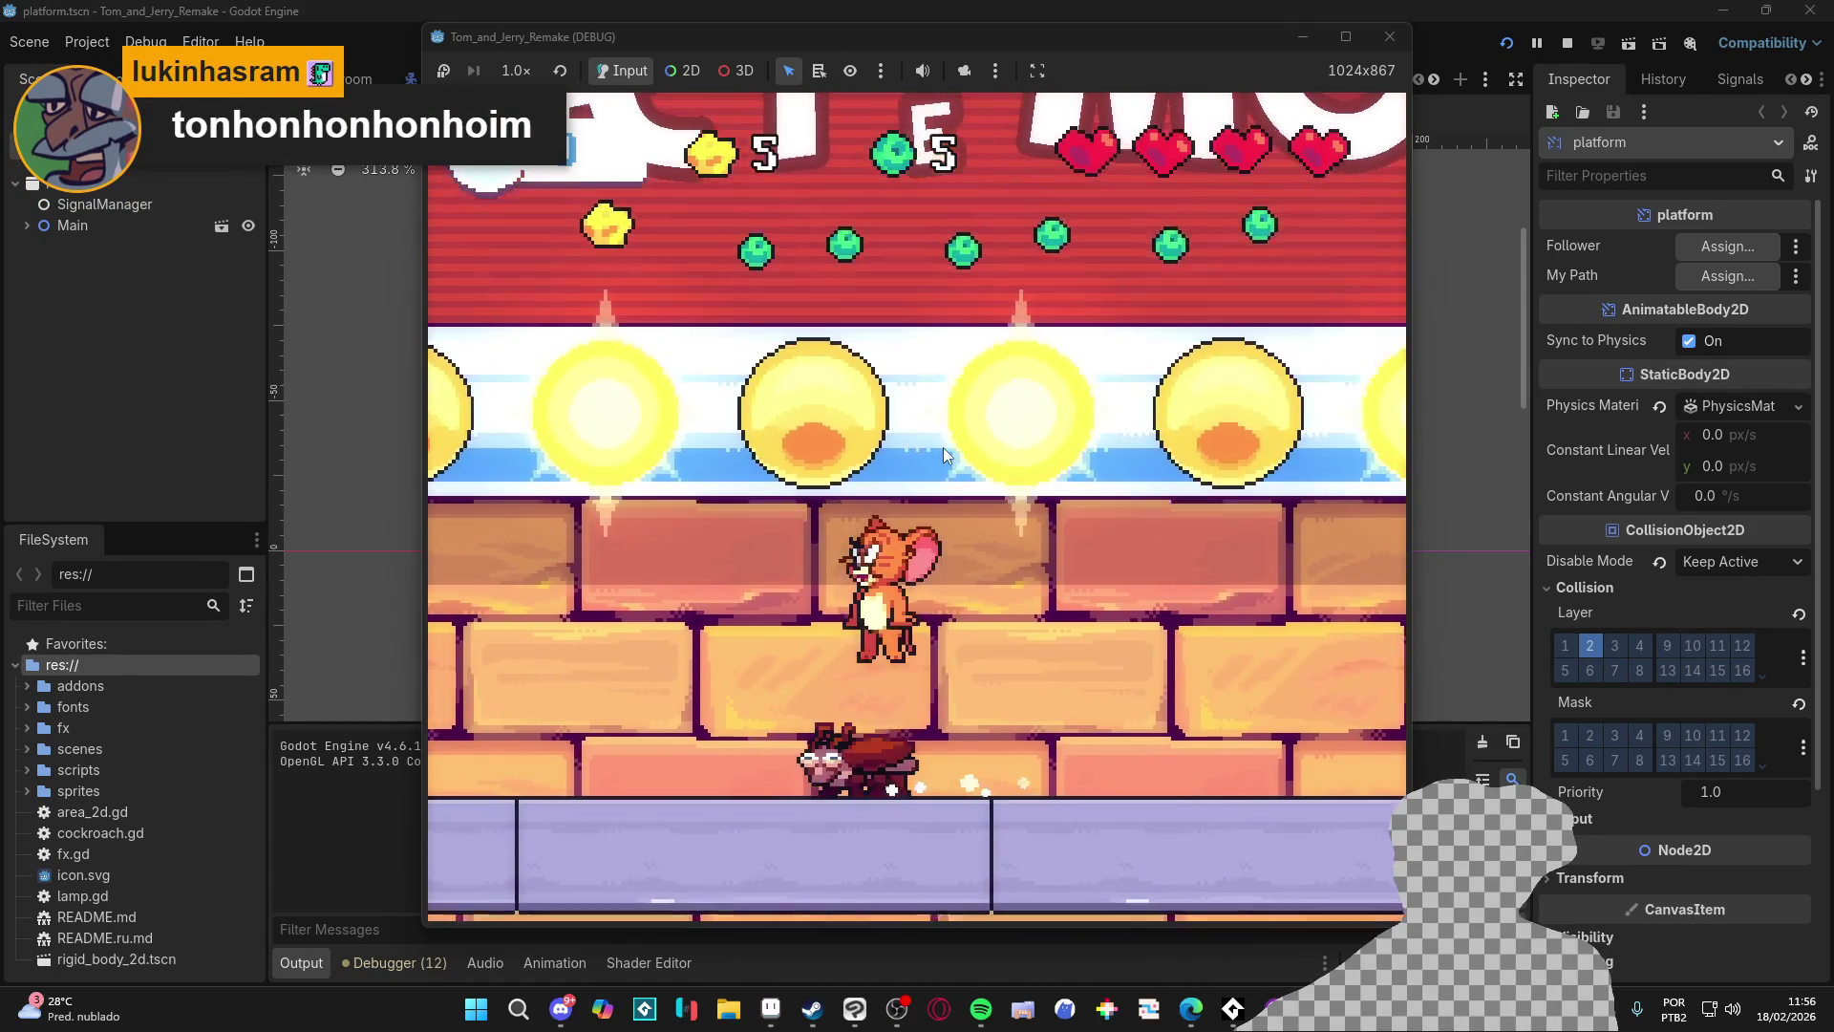
{"action": "key", "text": "Right"}
{"action": "key", "text": "Up"}
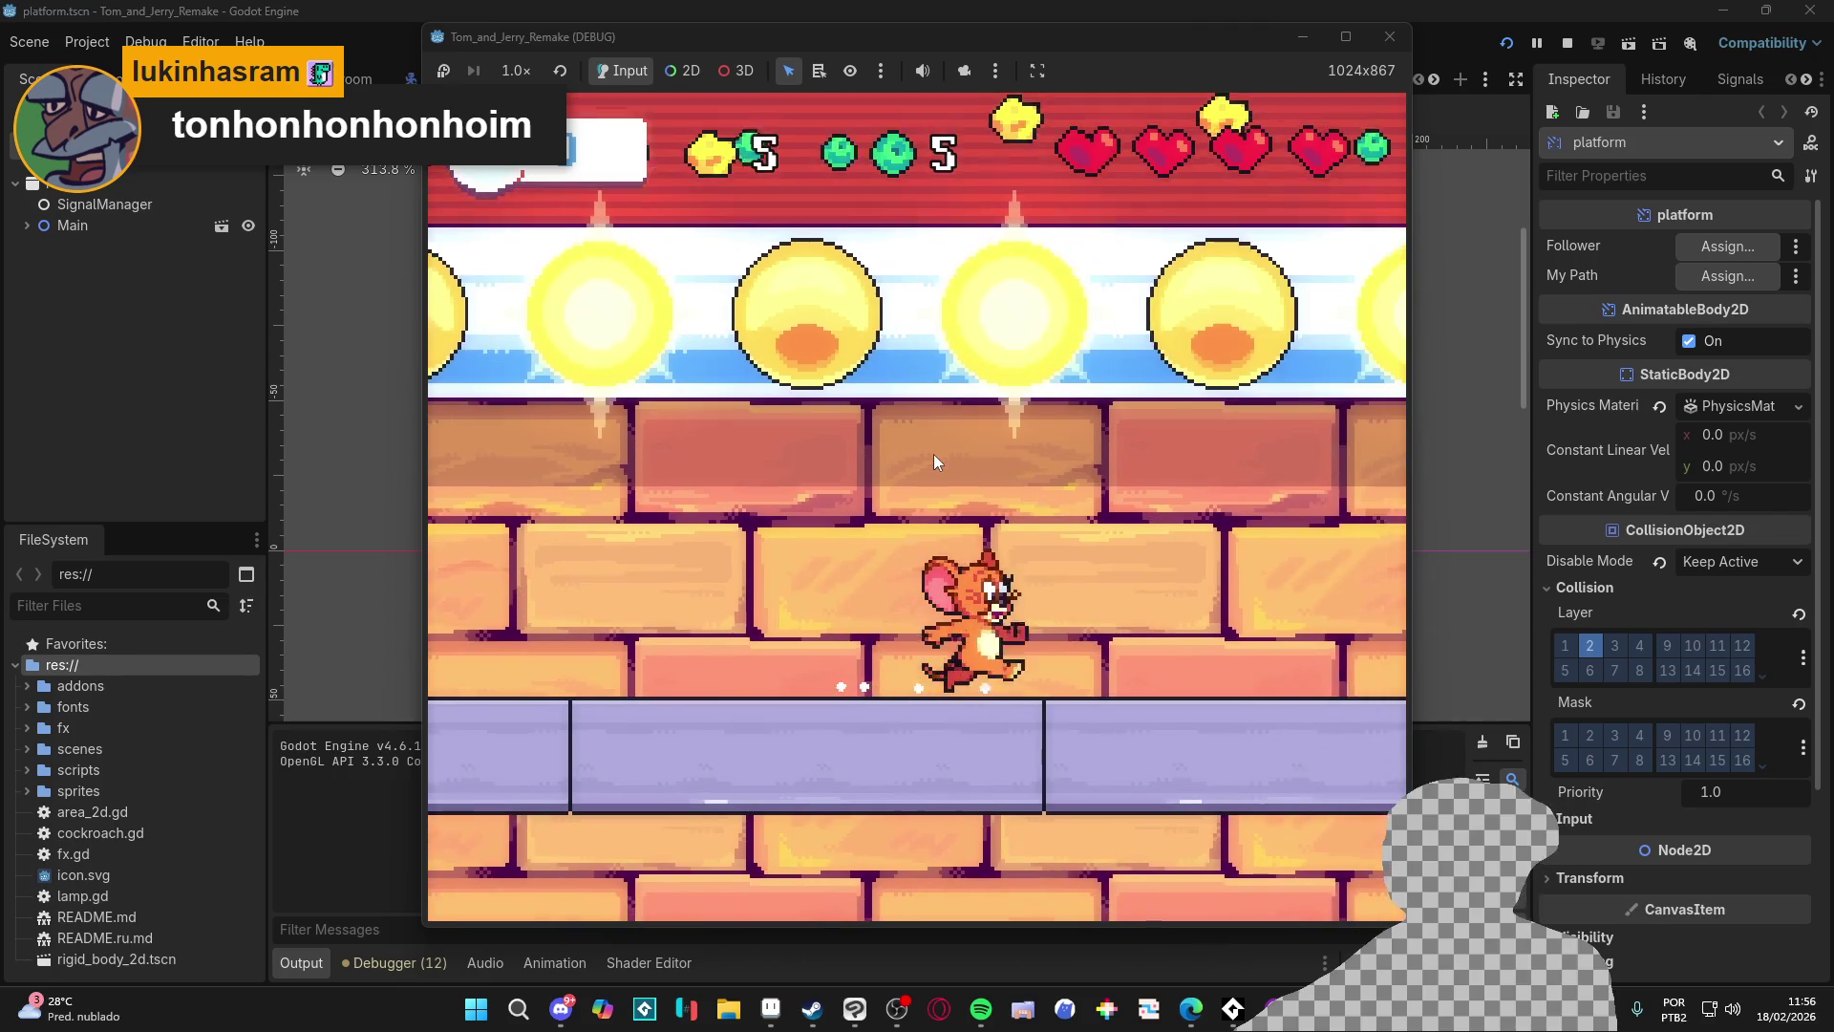
{"action": "key", "text": "Up"}
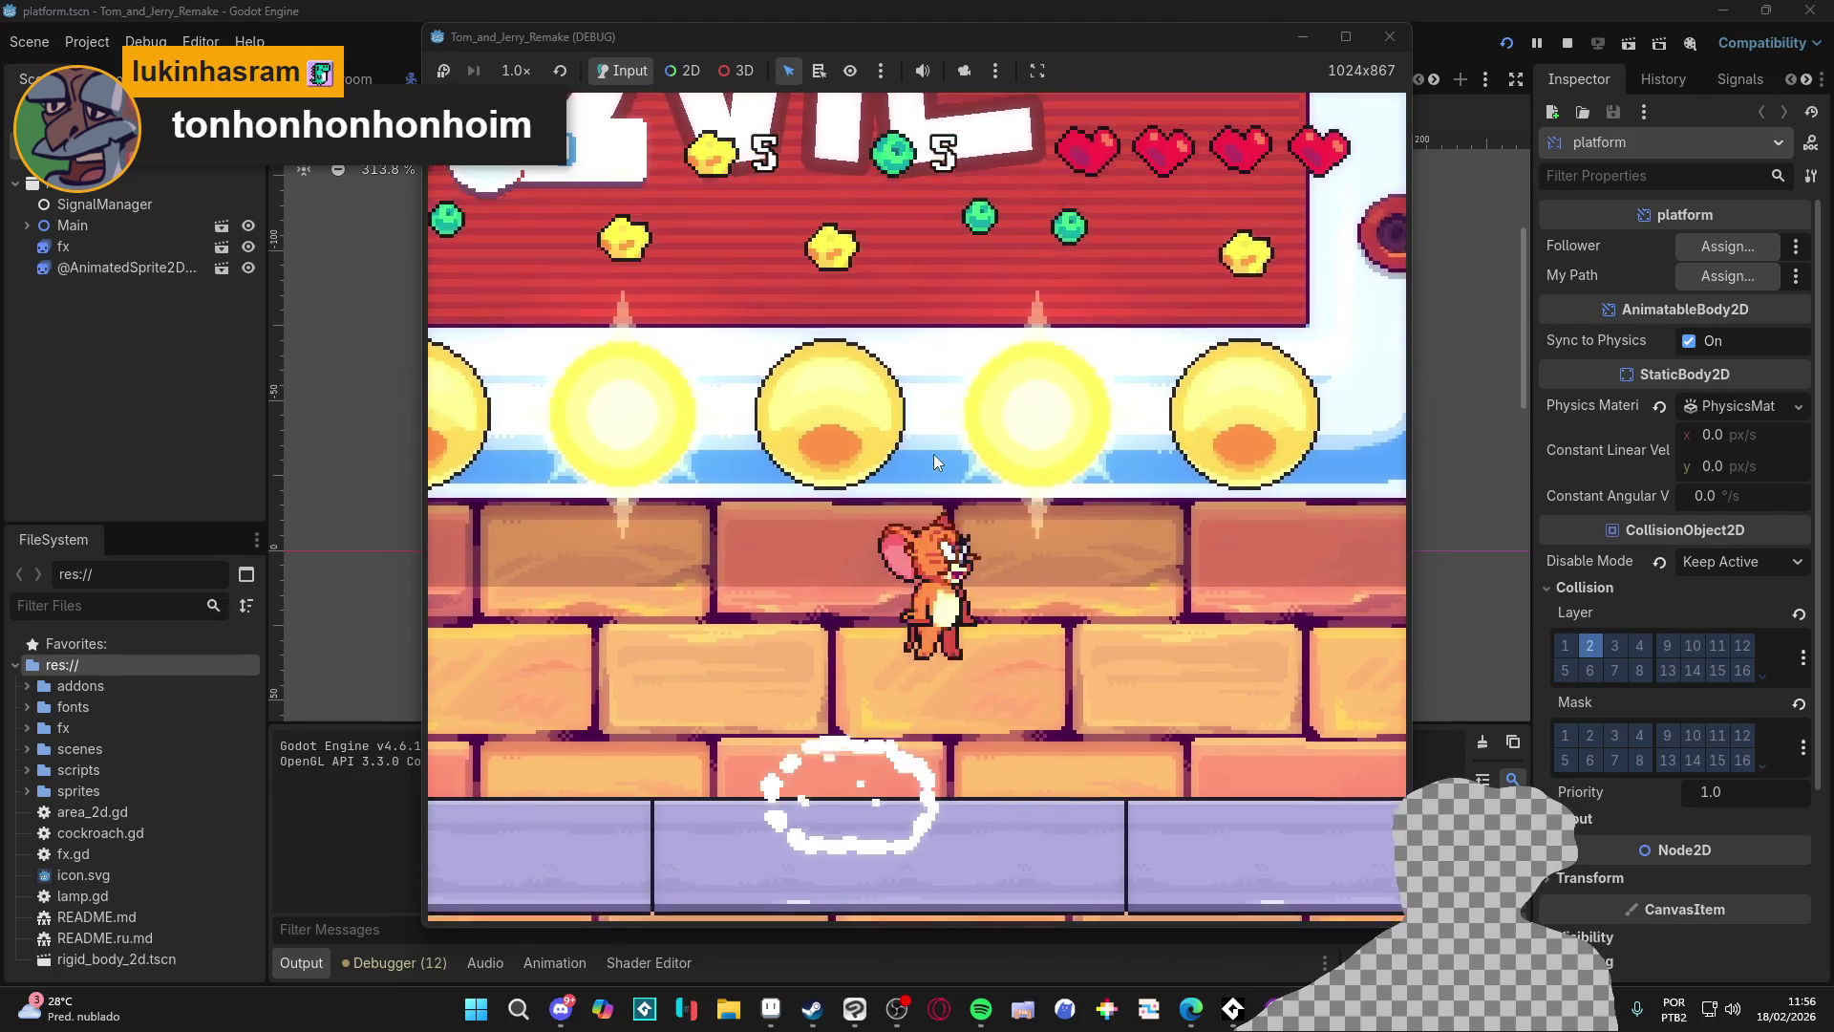
Step: Run across the bricks, ride the red platform, and collect the cheese and gem
{"action": "key", "text": "Right"}
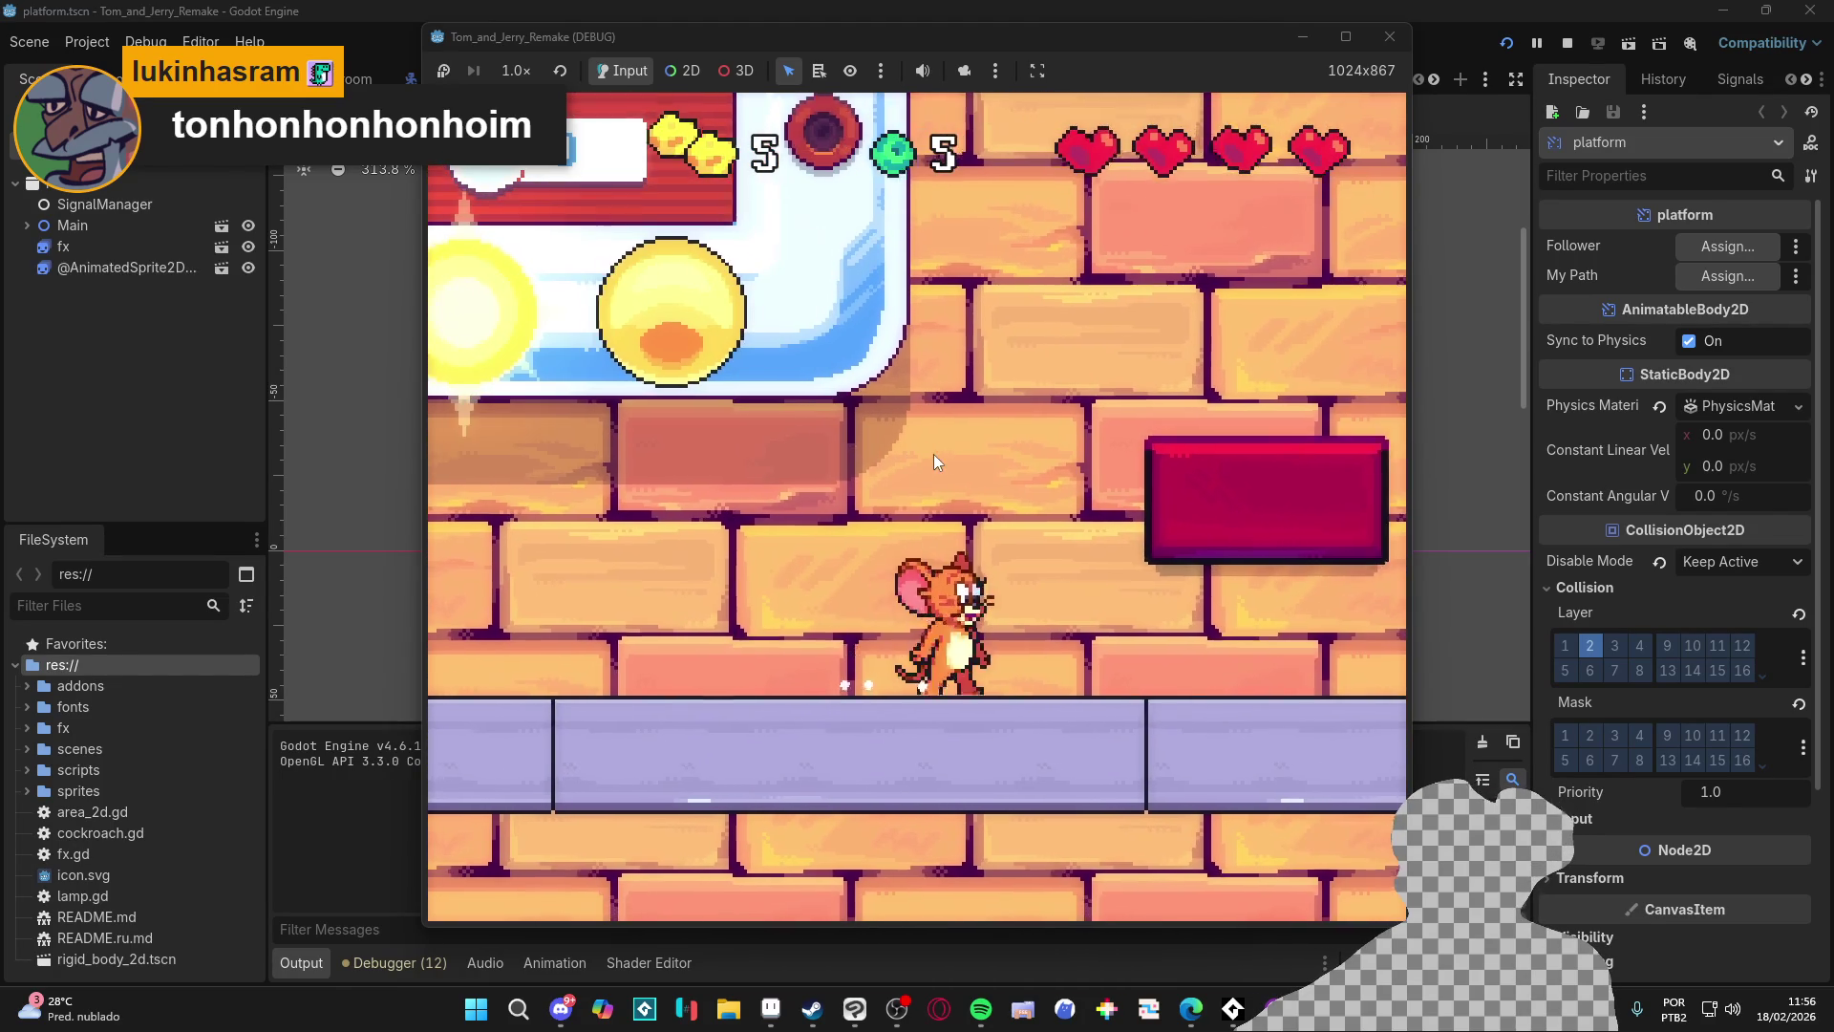
{"action": "key", "text": "Up"}
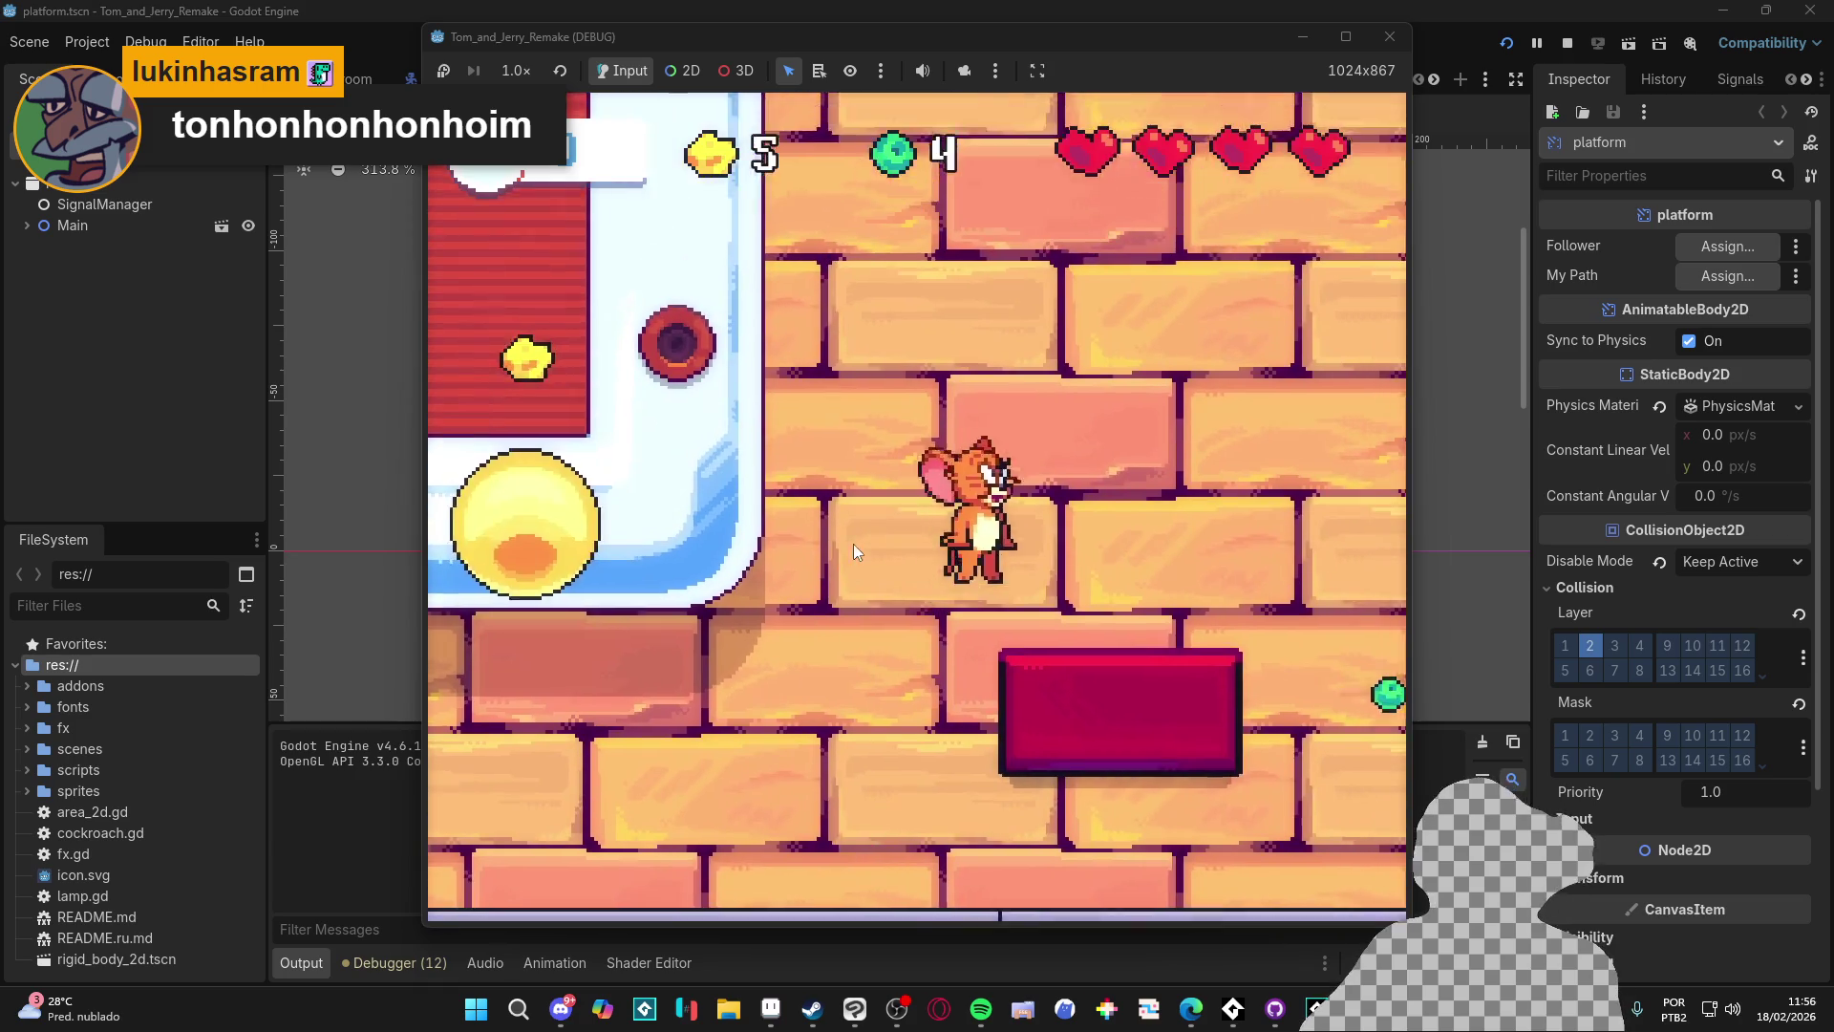
{"action": "key", "text": "Up"}
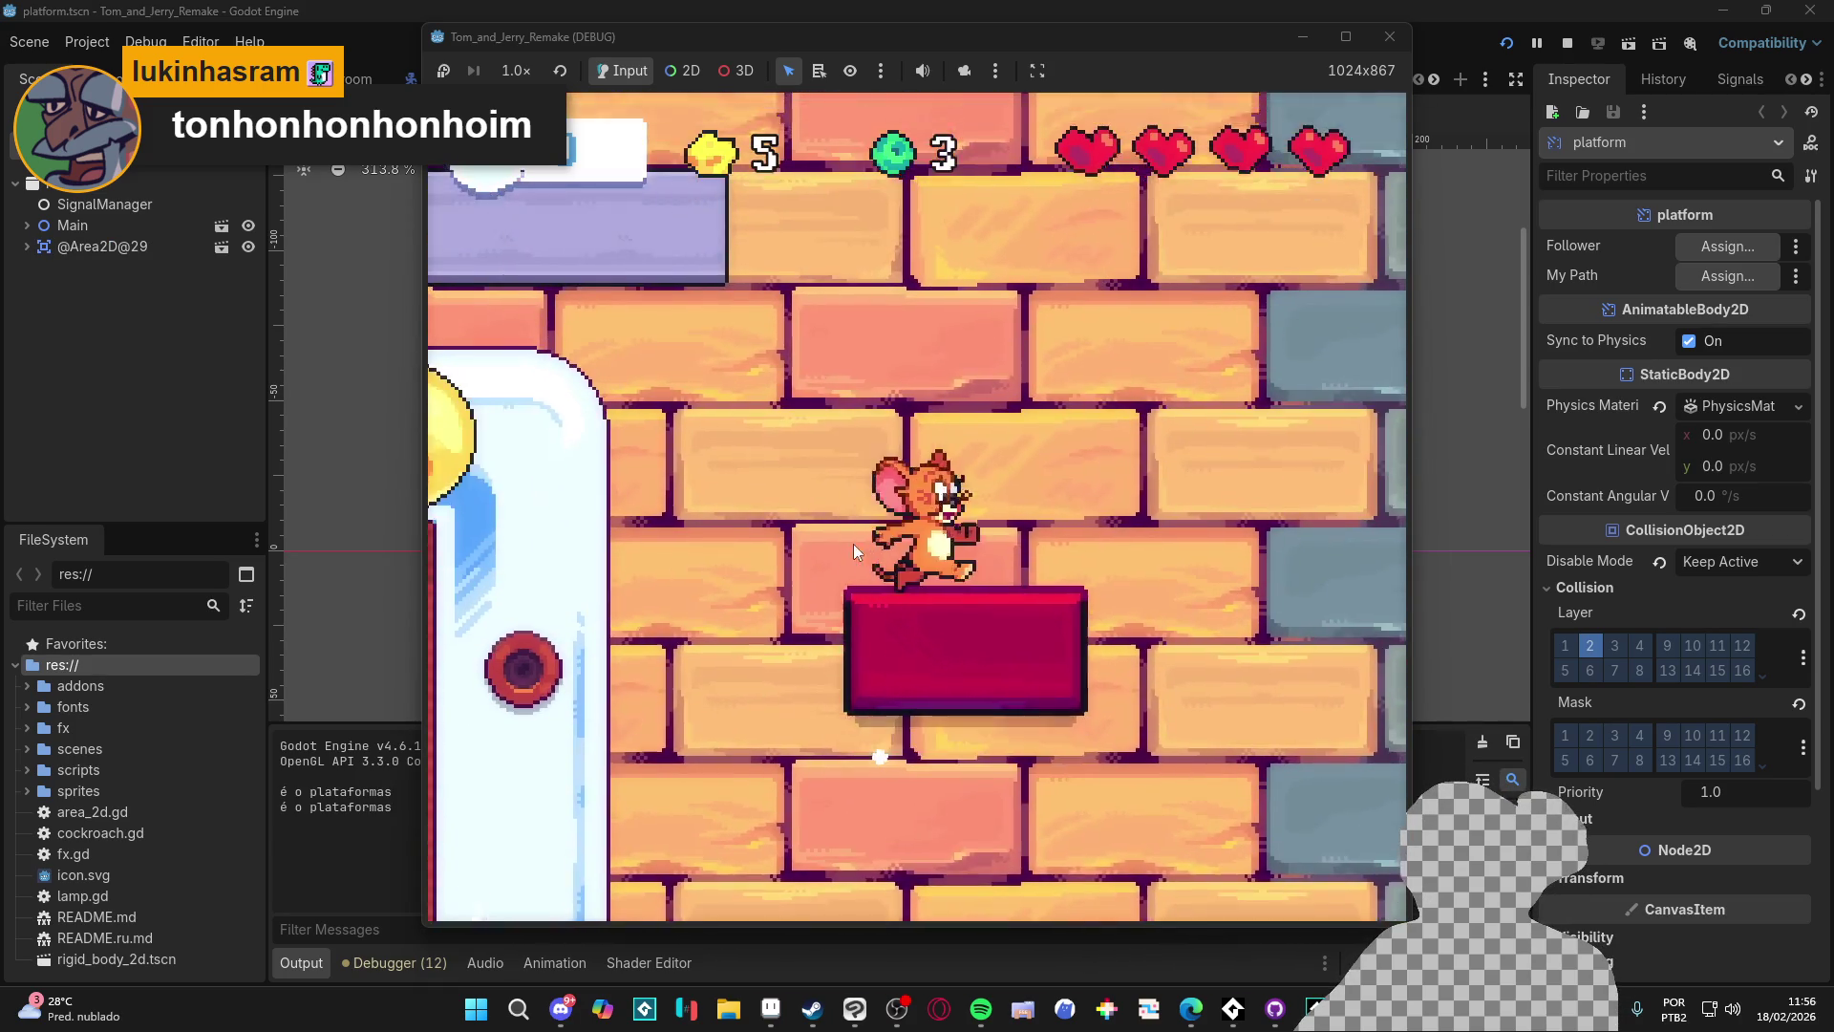
{"action": "key", "text": "Left"}
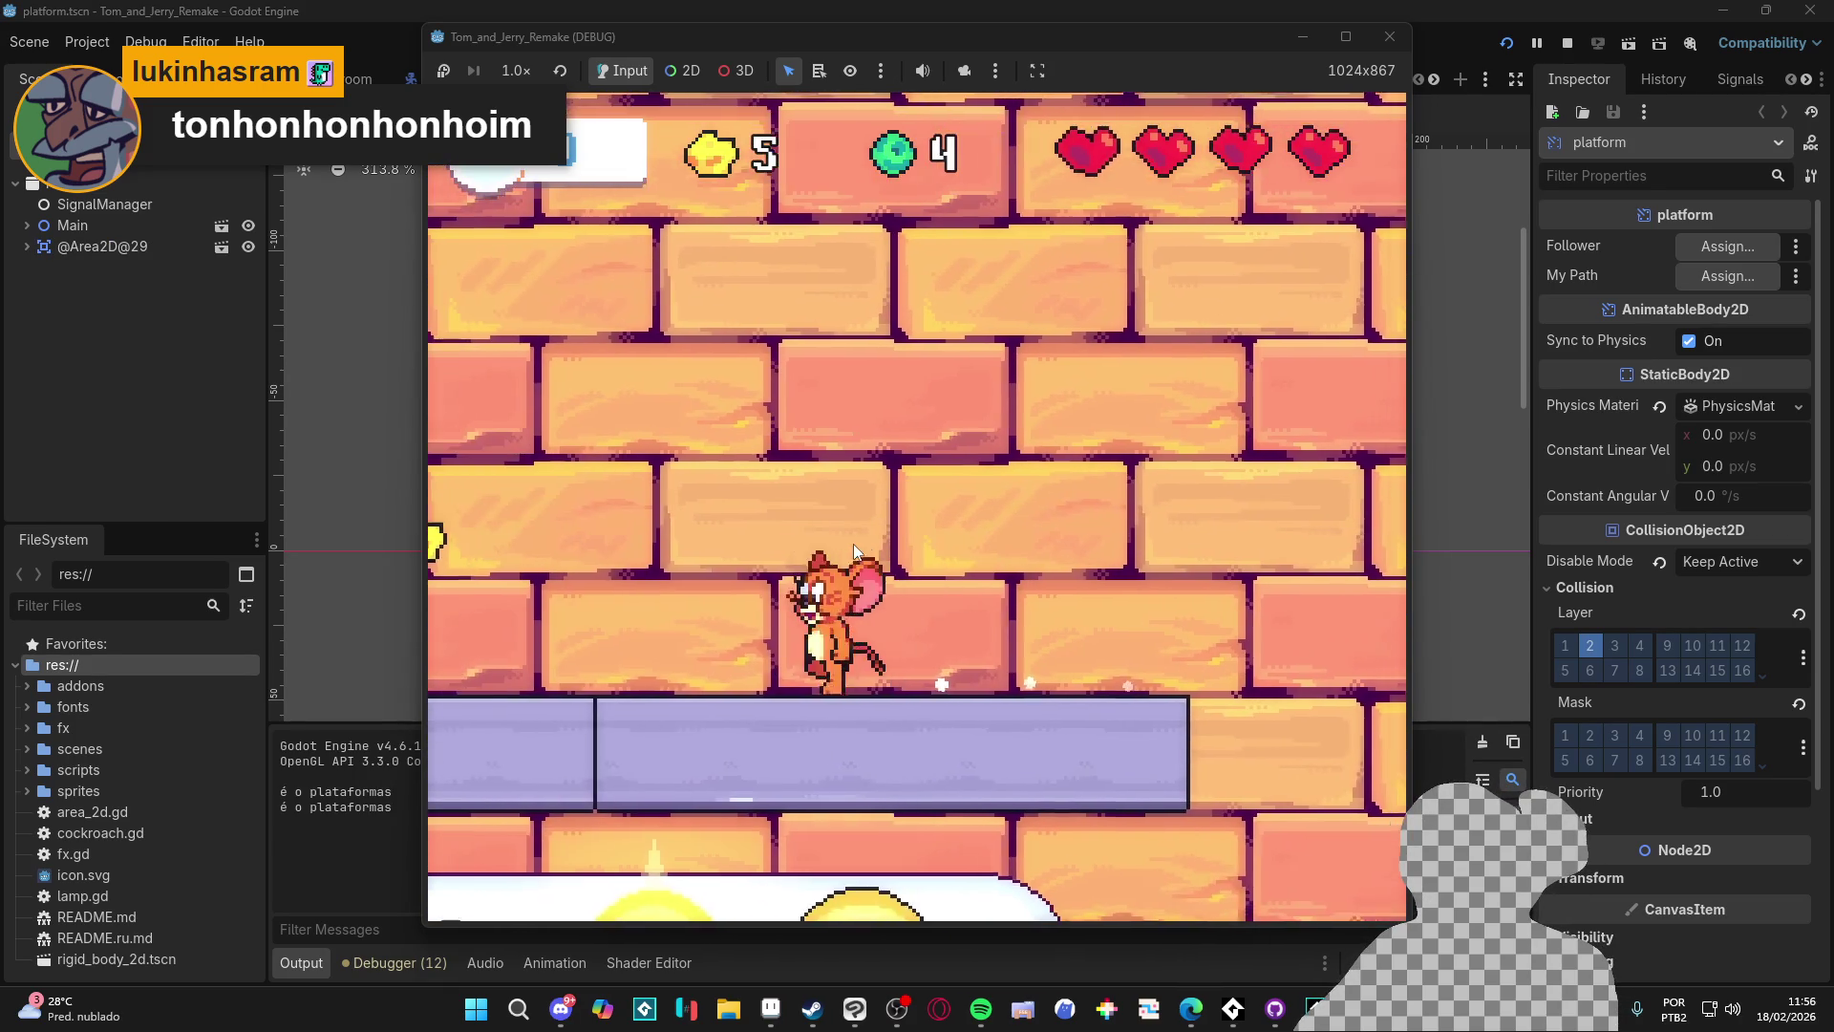
{"action": "key", "text": "Up"}
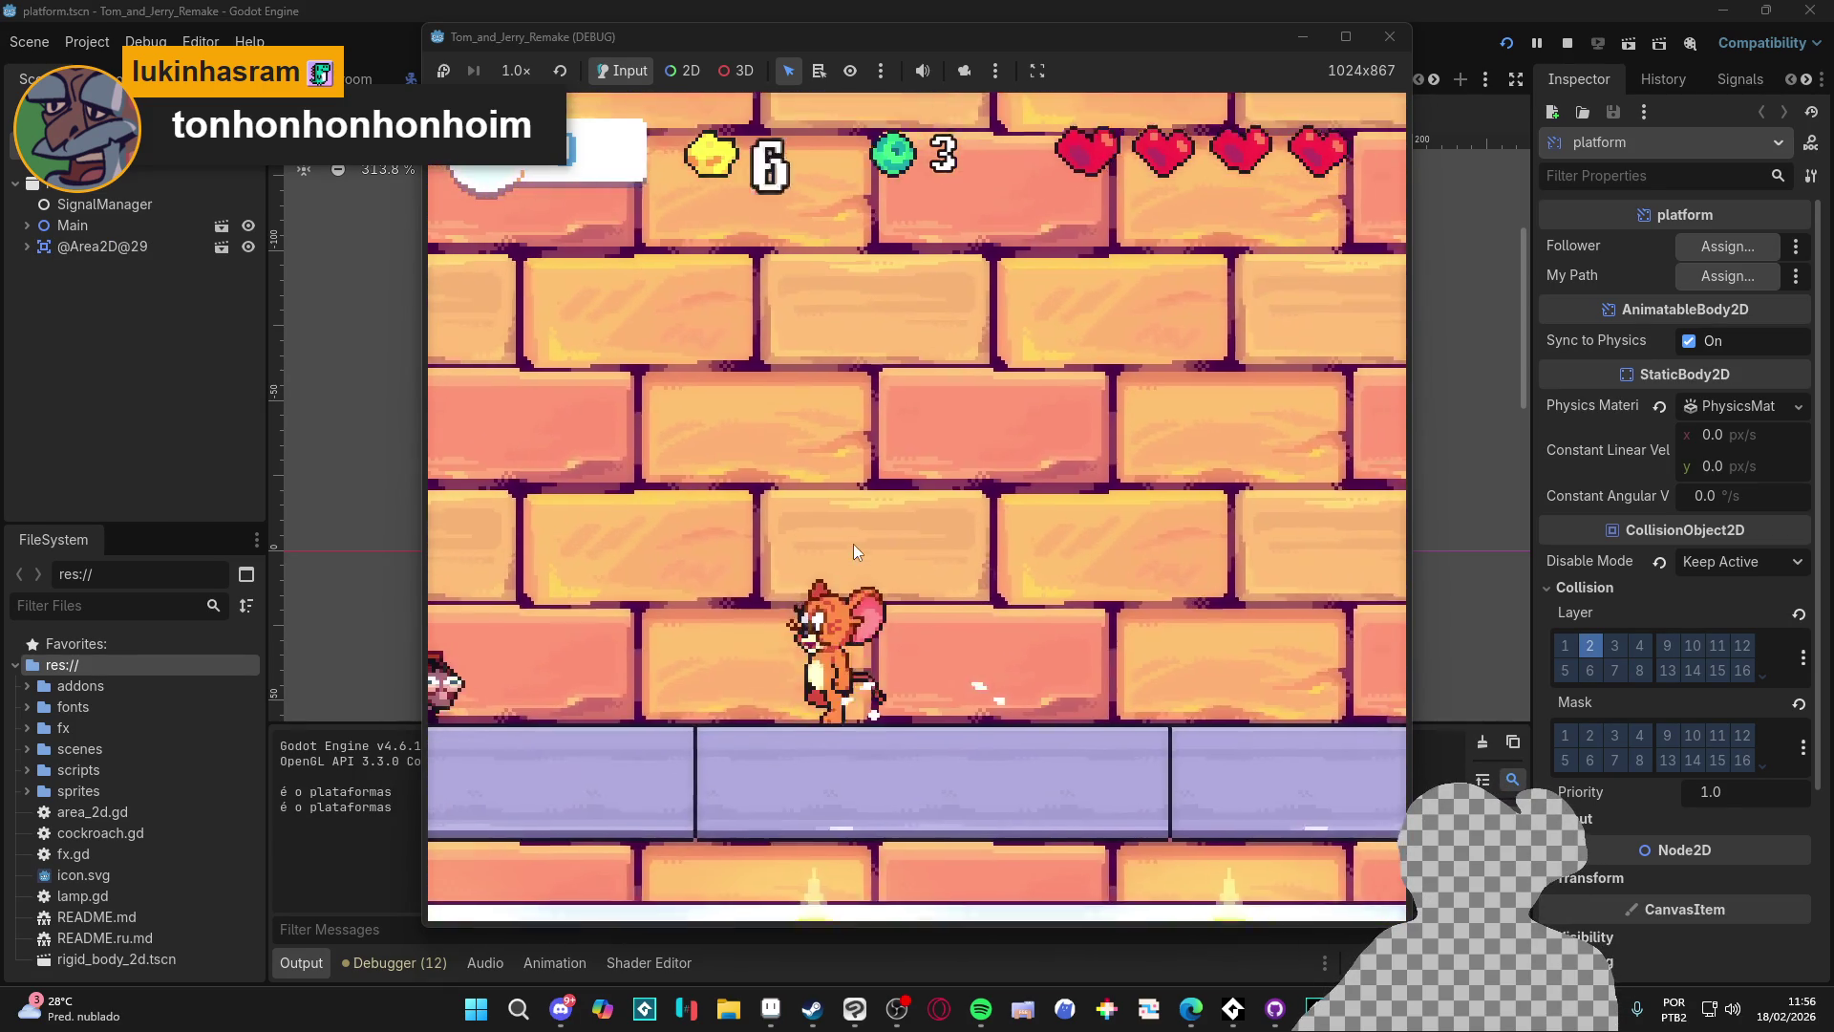
{"action": "key", "text": "Up"}
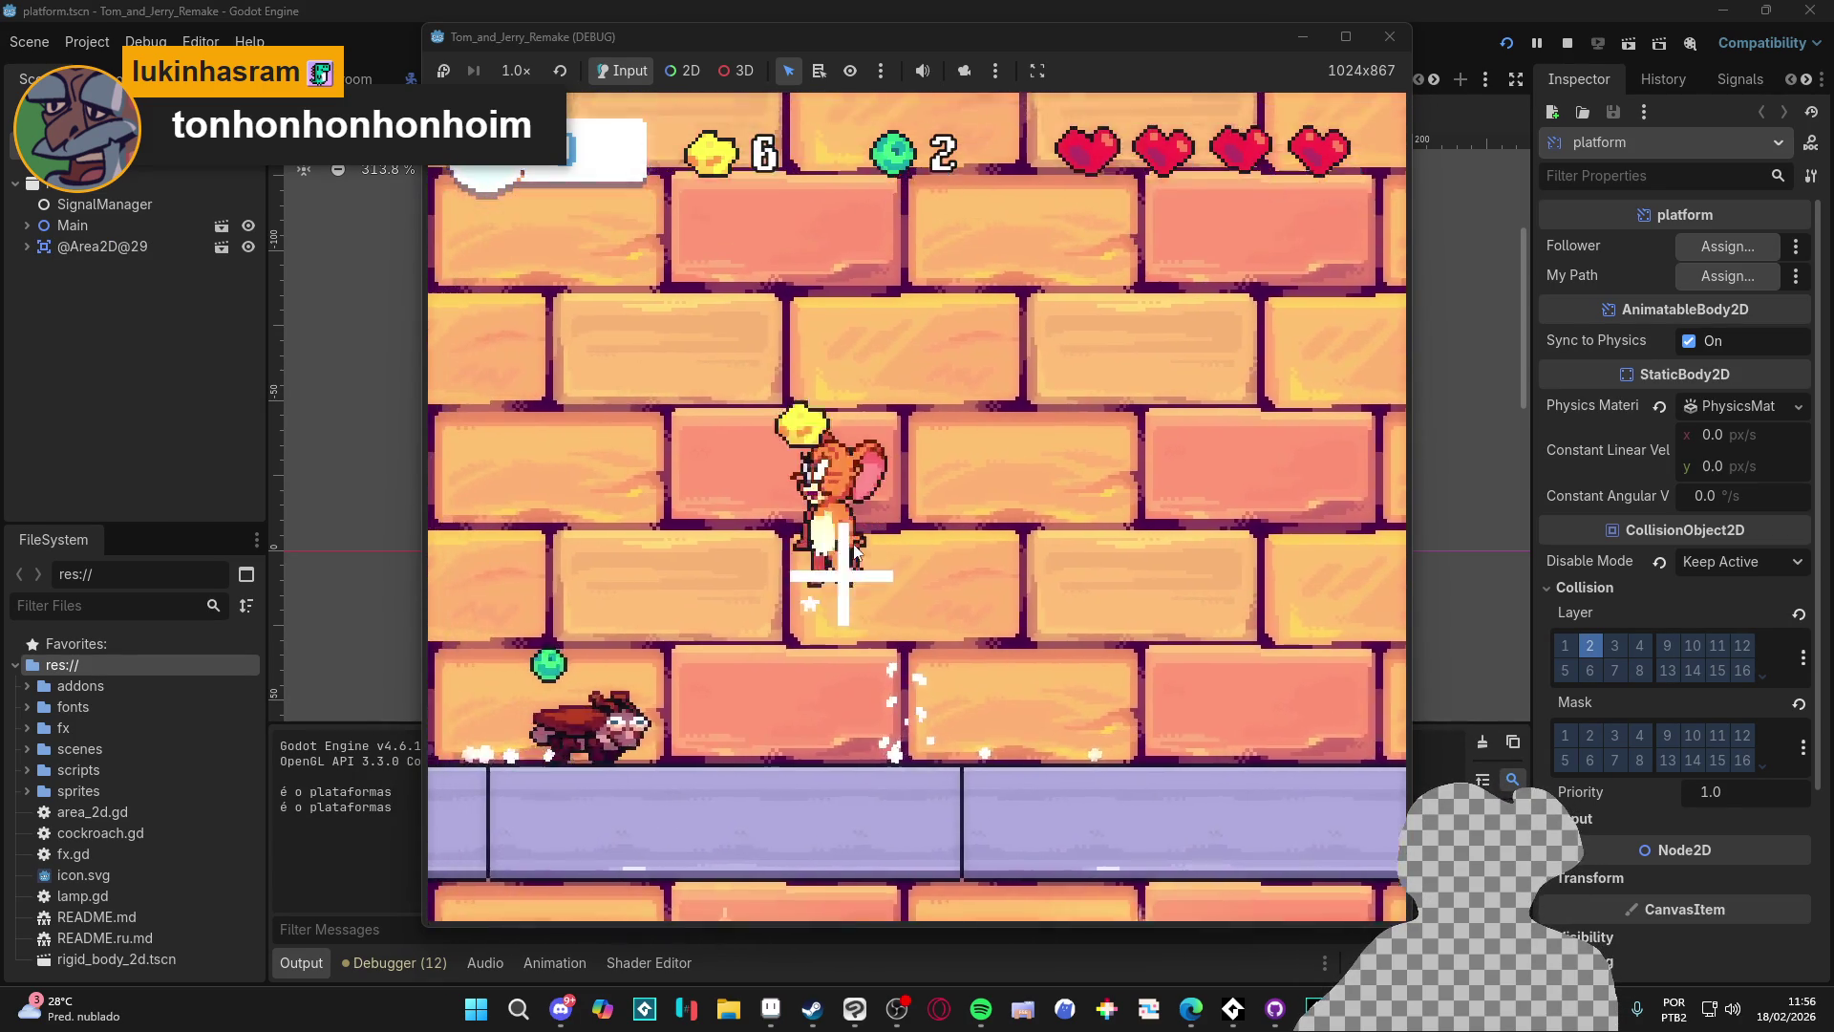
{"action": "key", "text": "Left"}
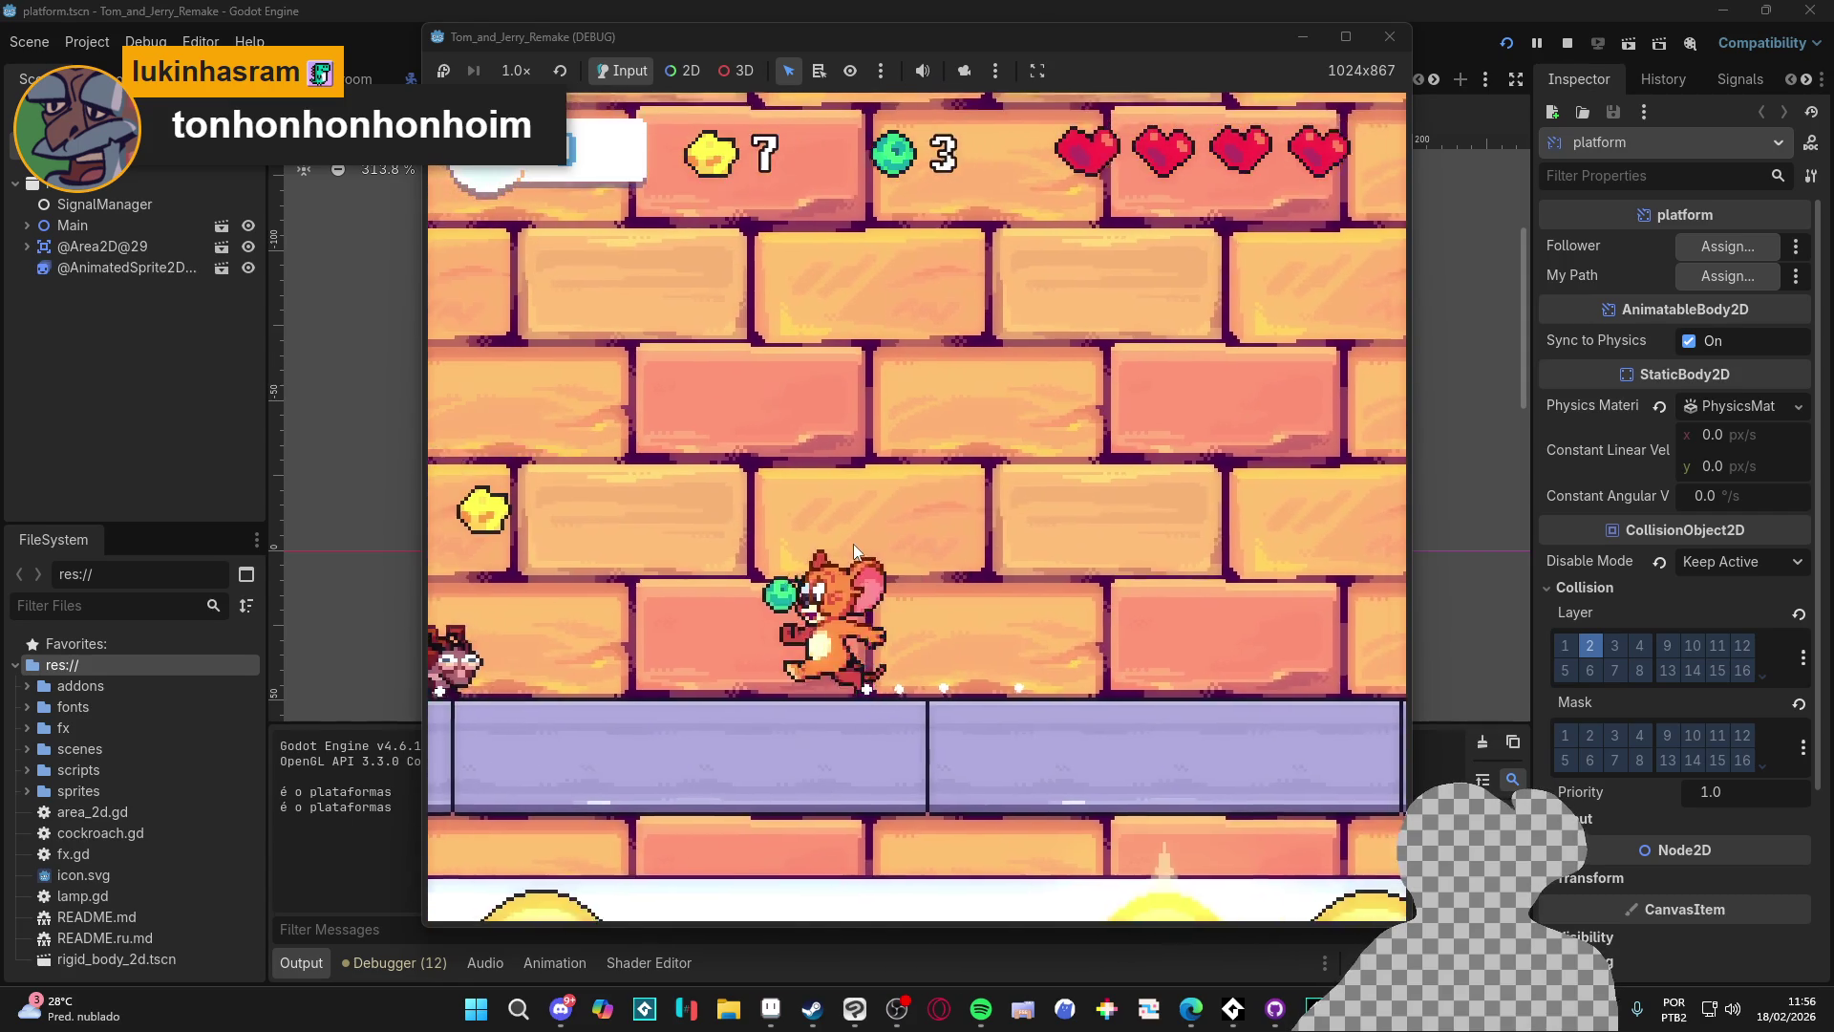
{"action": "key", "text": "Up"}
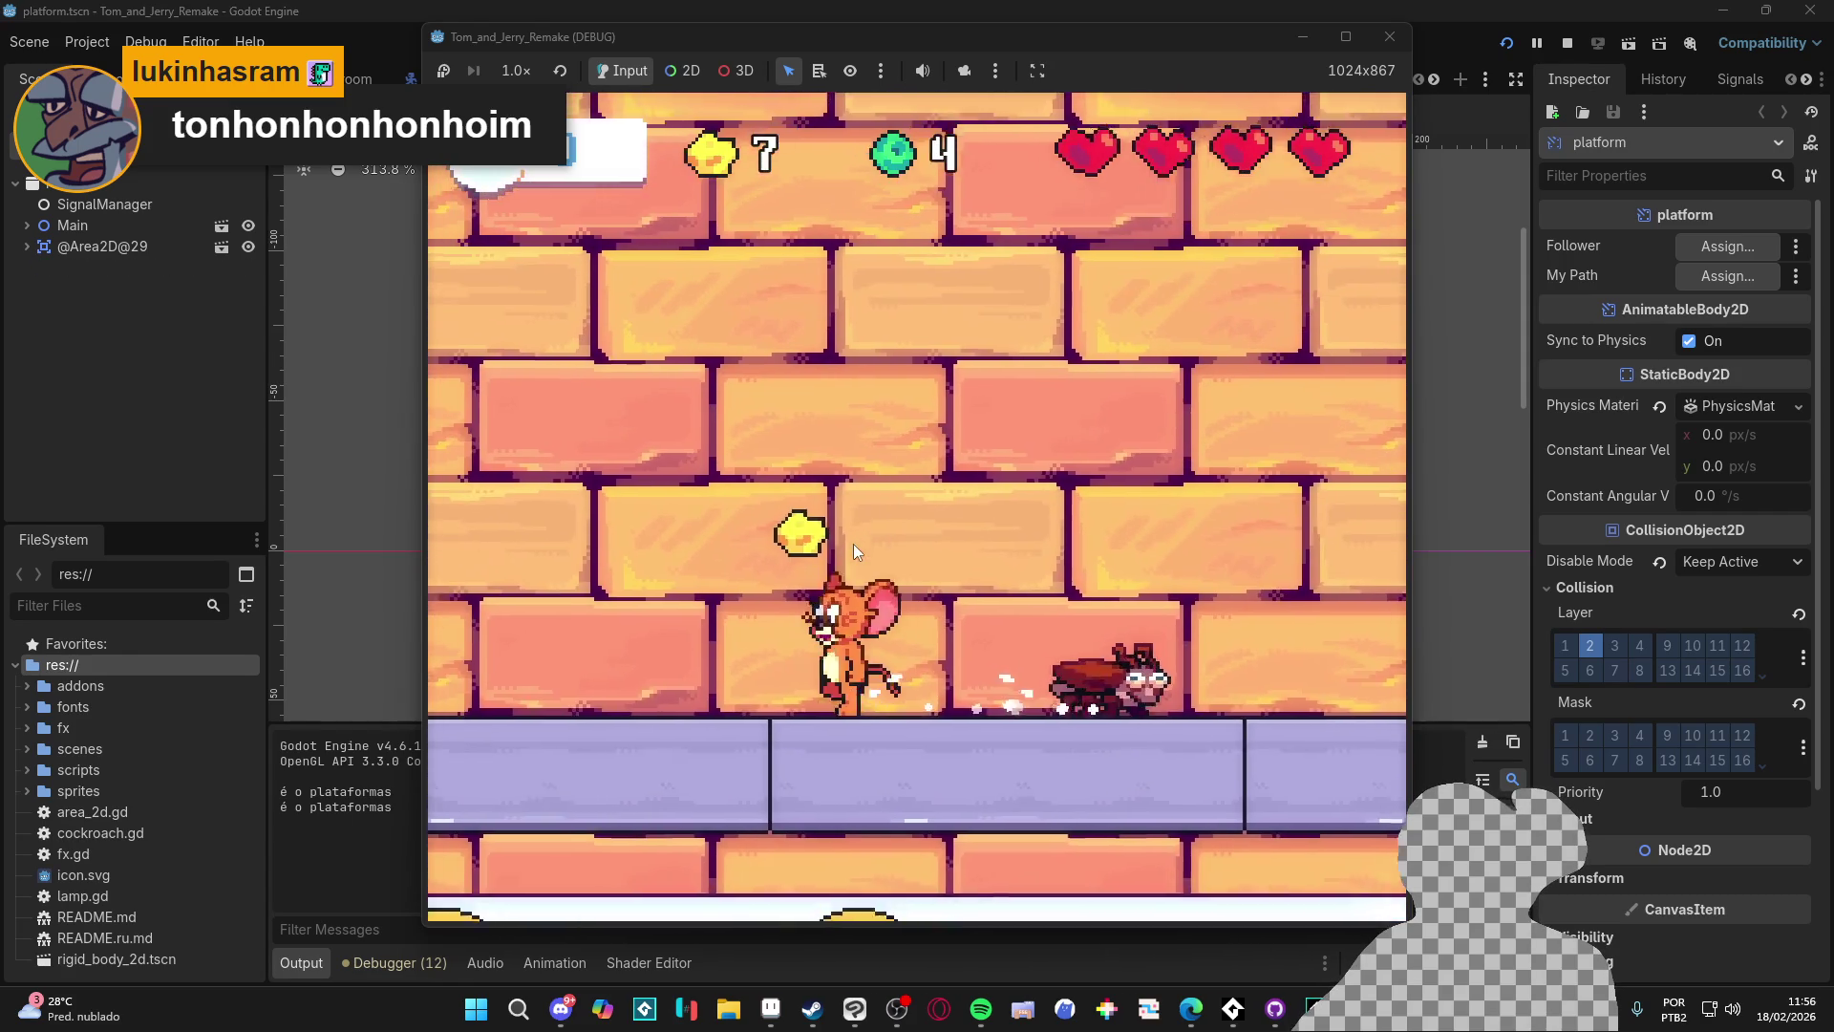
{"action": "key", "text": "Left"}
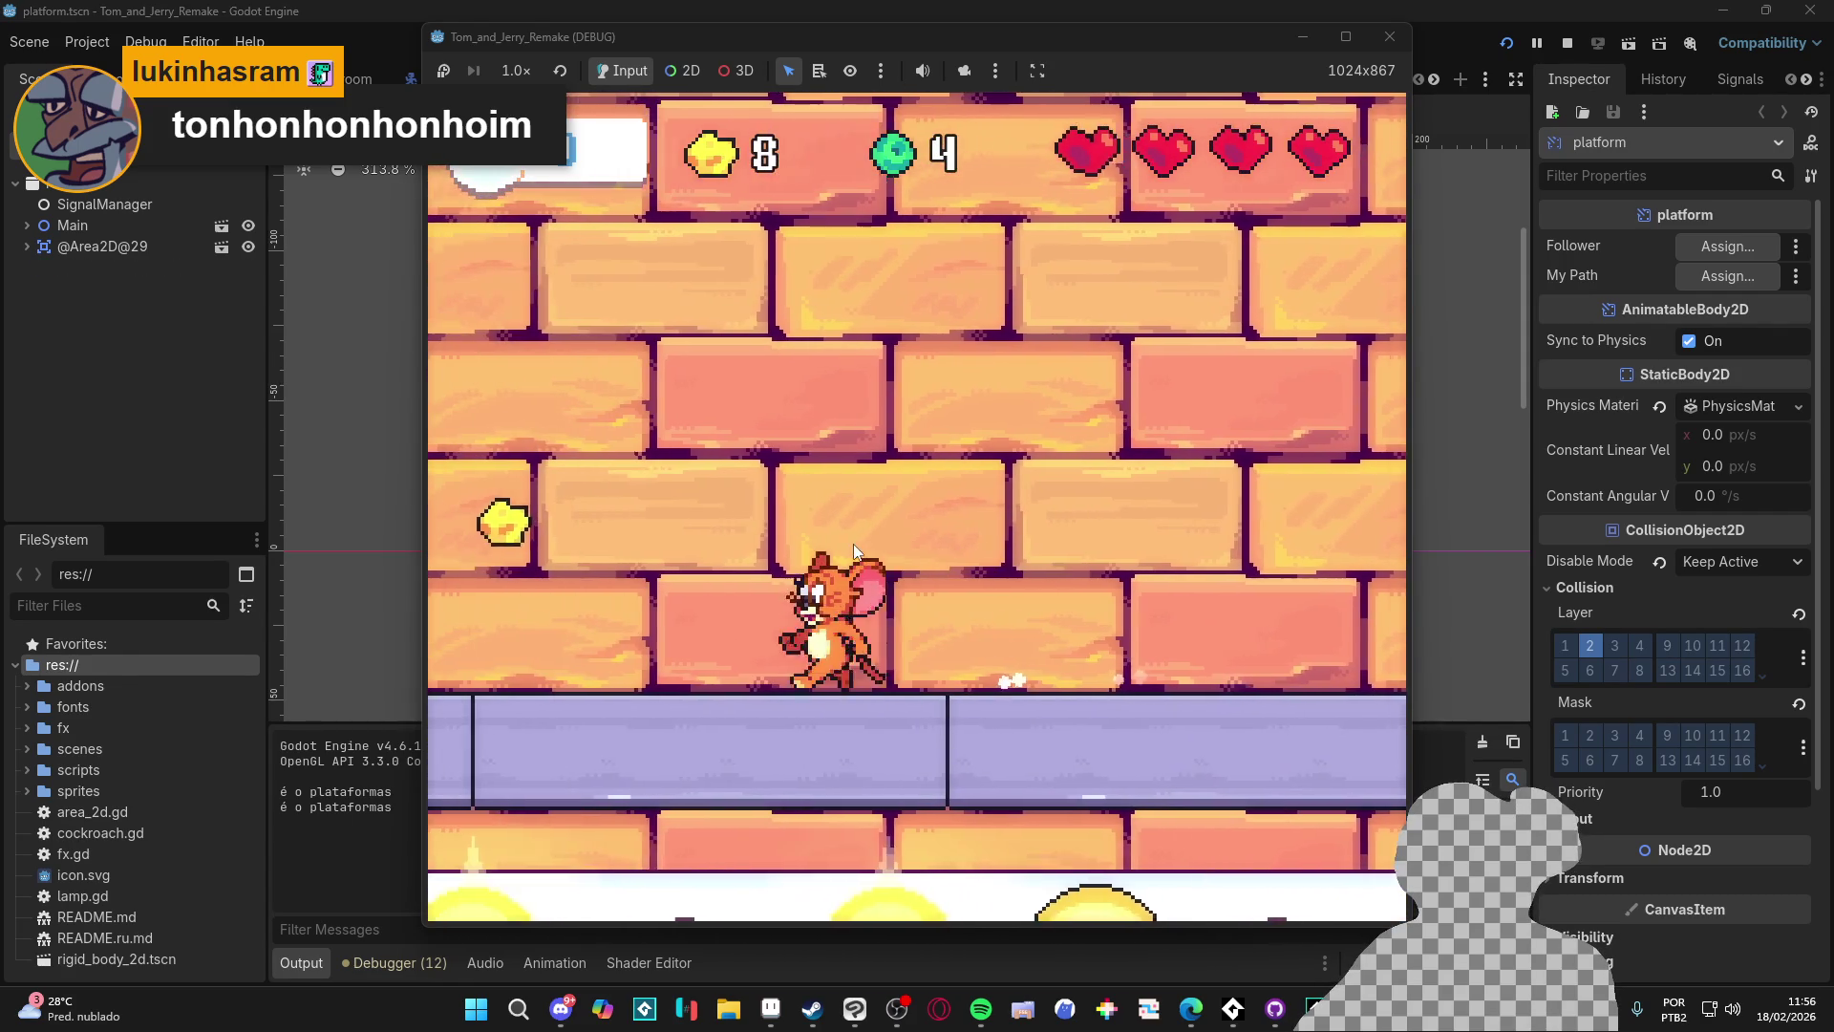
{"action": "key", "text": "Left"}
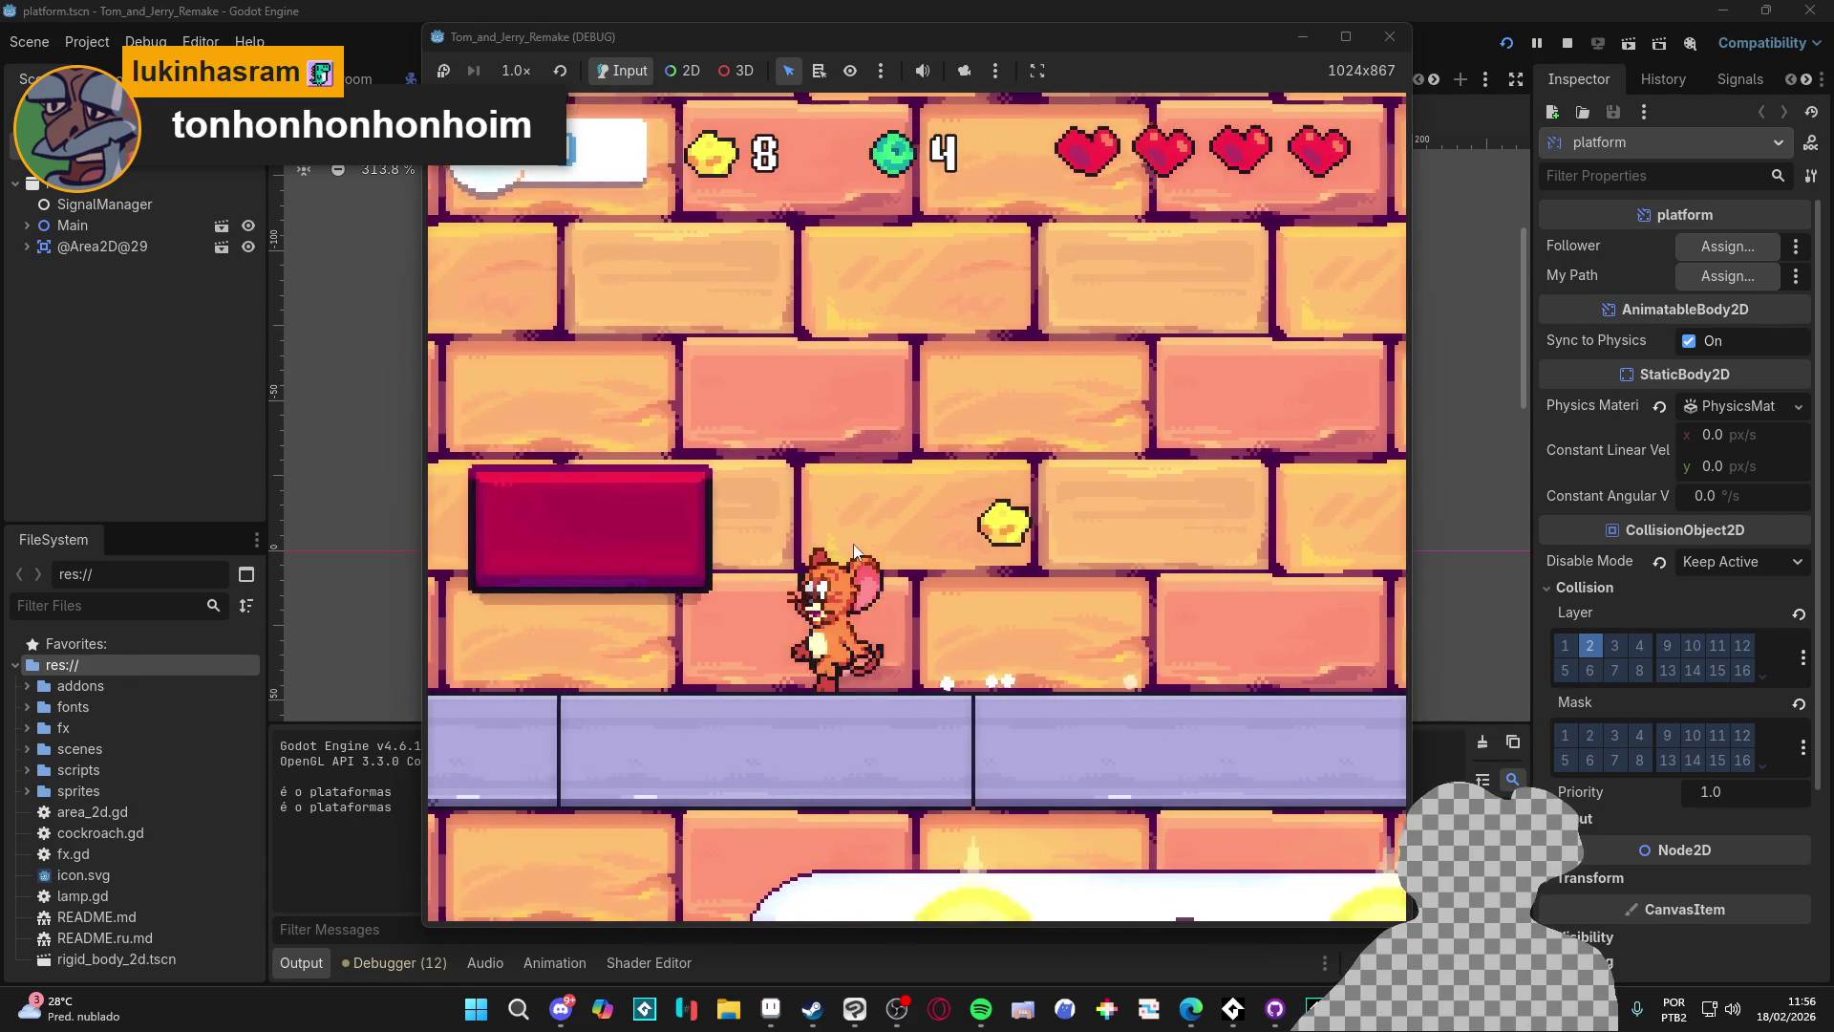
Step: Jump via the moving red platform to the purple ledge and throw peas at the fly
{"action": "key", "text": "Up"}
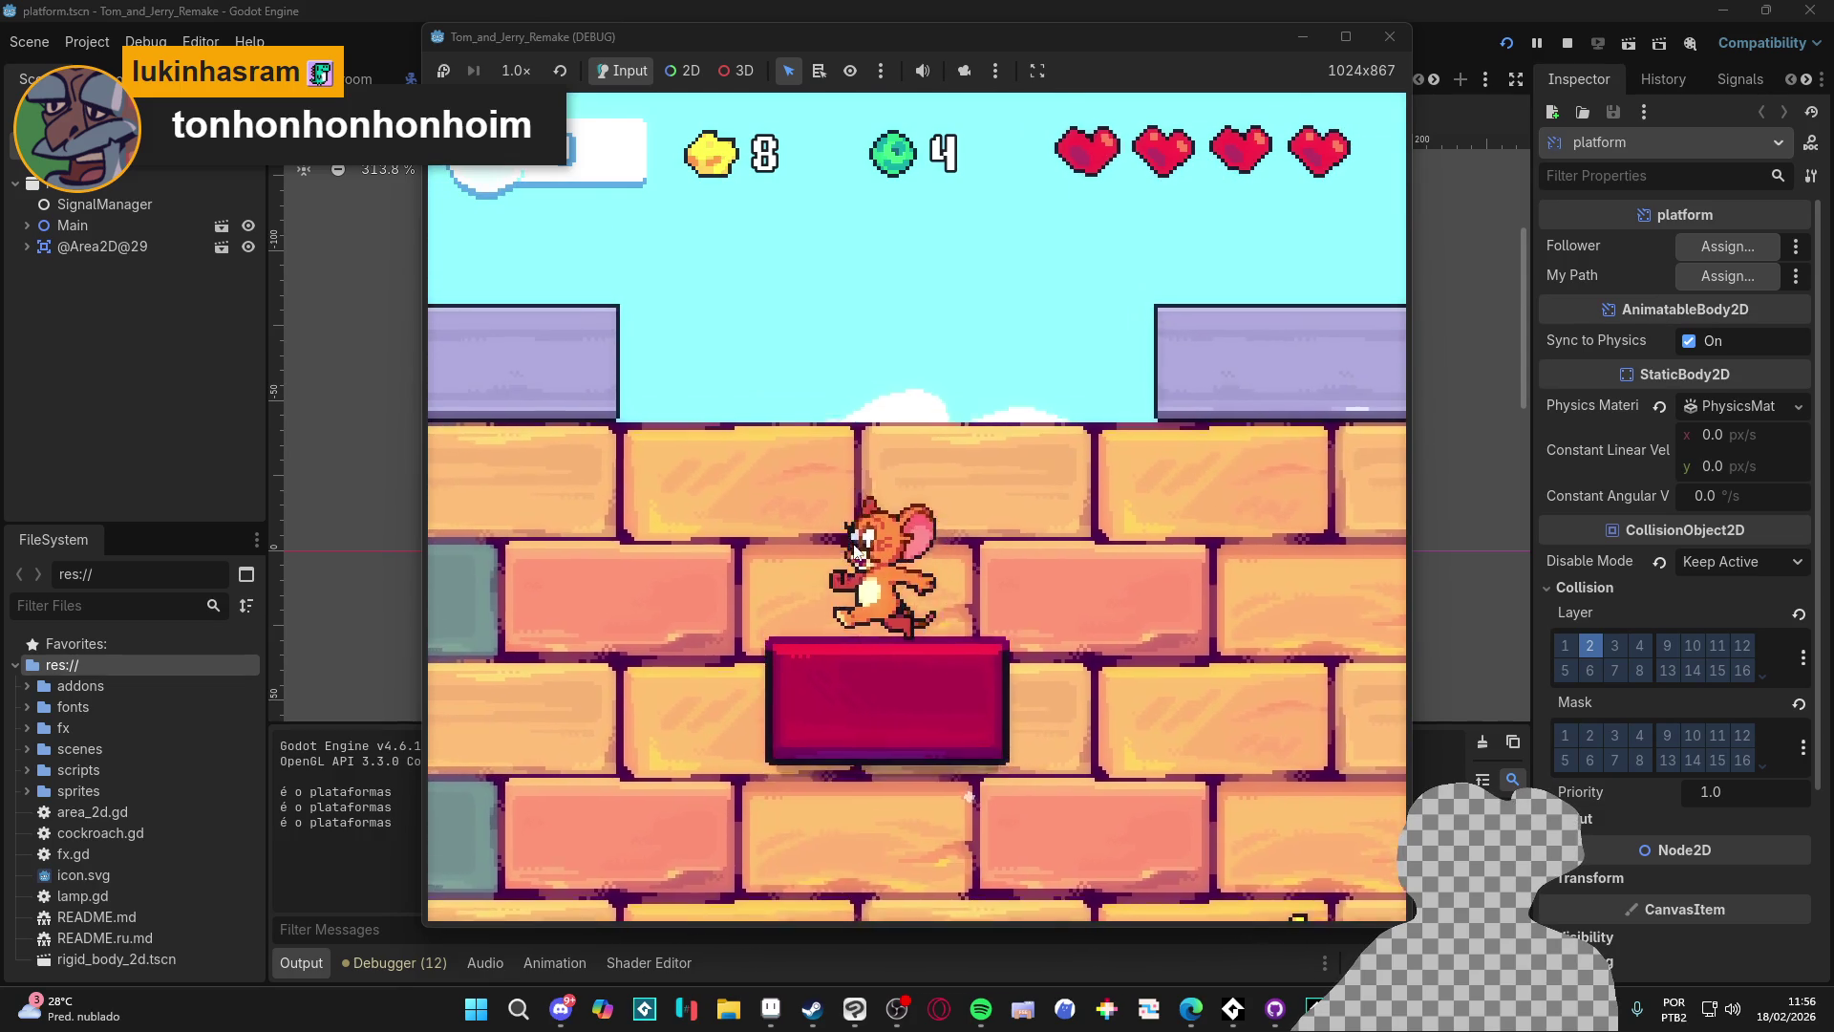
{"action": "key", "text": "Up"}
{"action": "key", "text": "Right"}
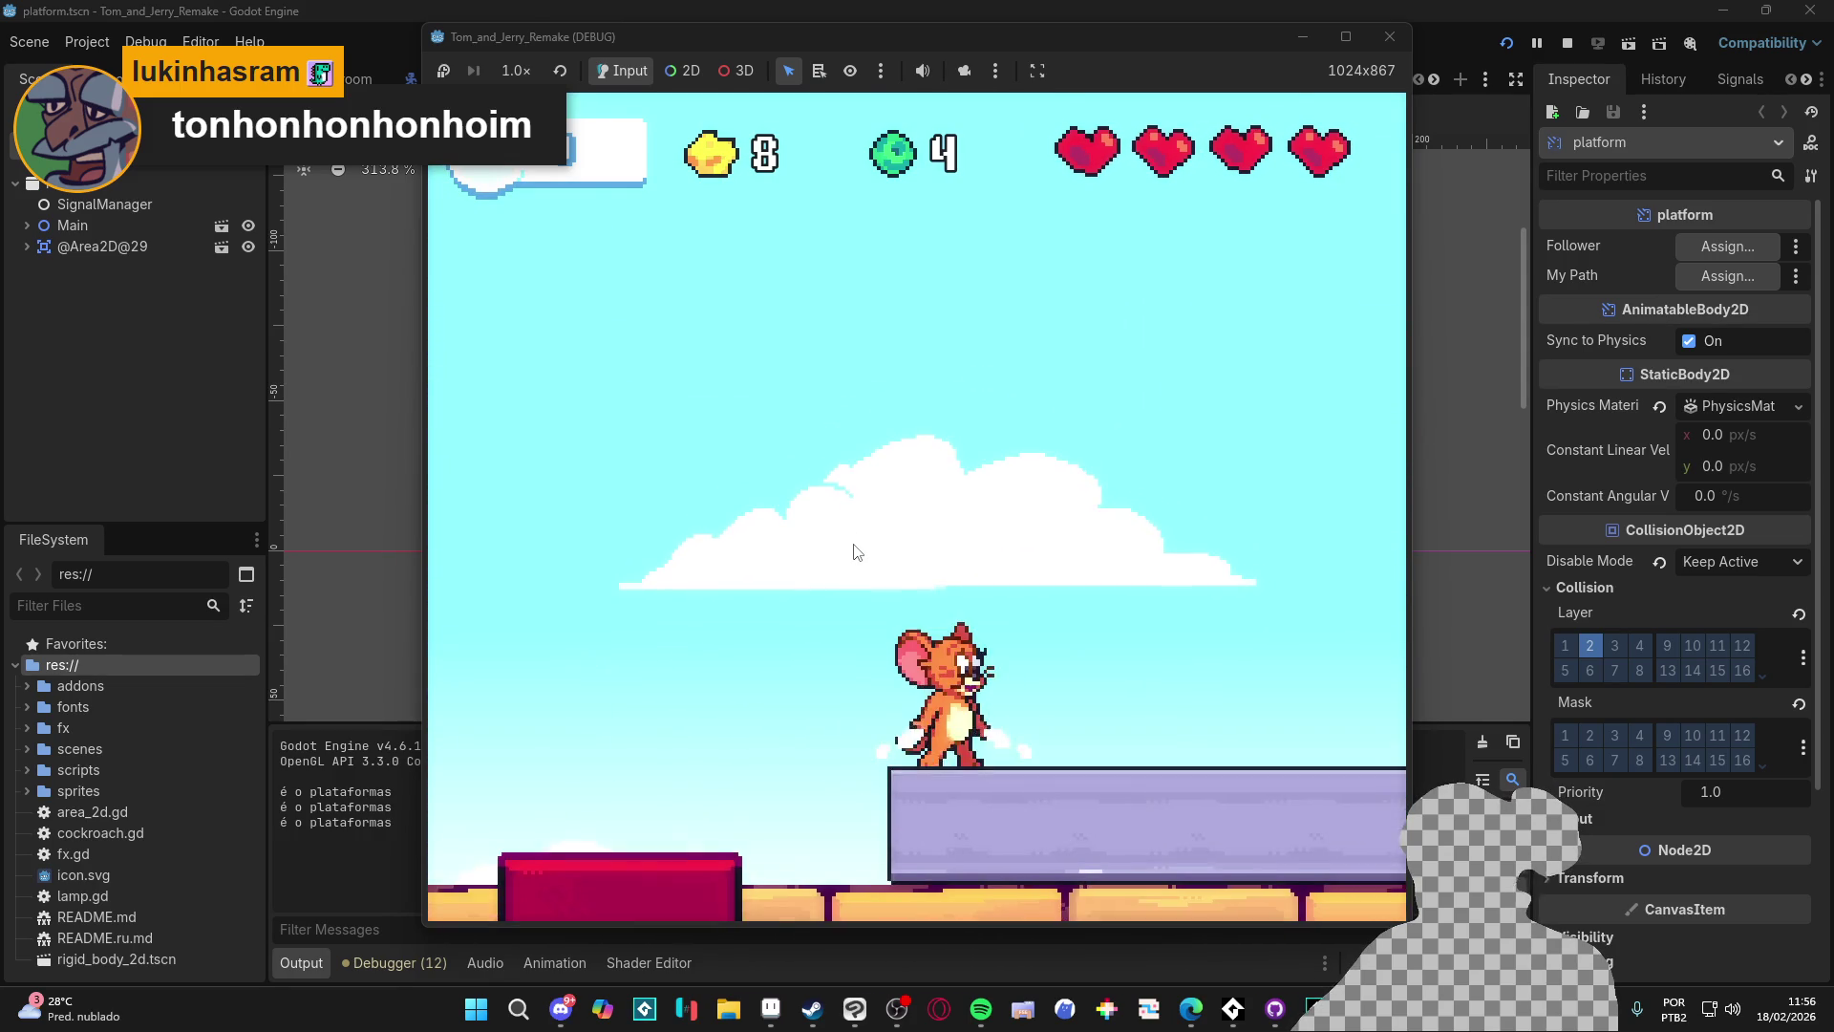
{"action": "key", "text": "x"}
{"action": "key", "text": "x"}
{"action": "key", "text": "Up"}
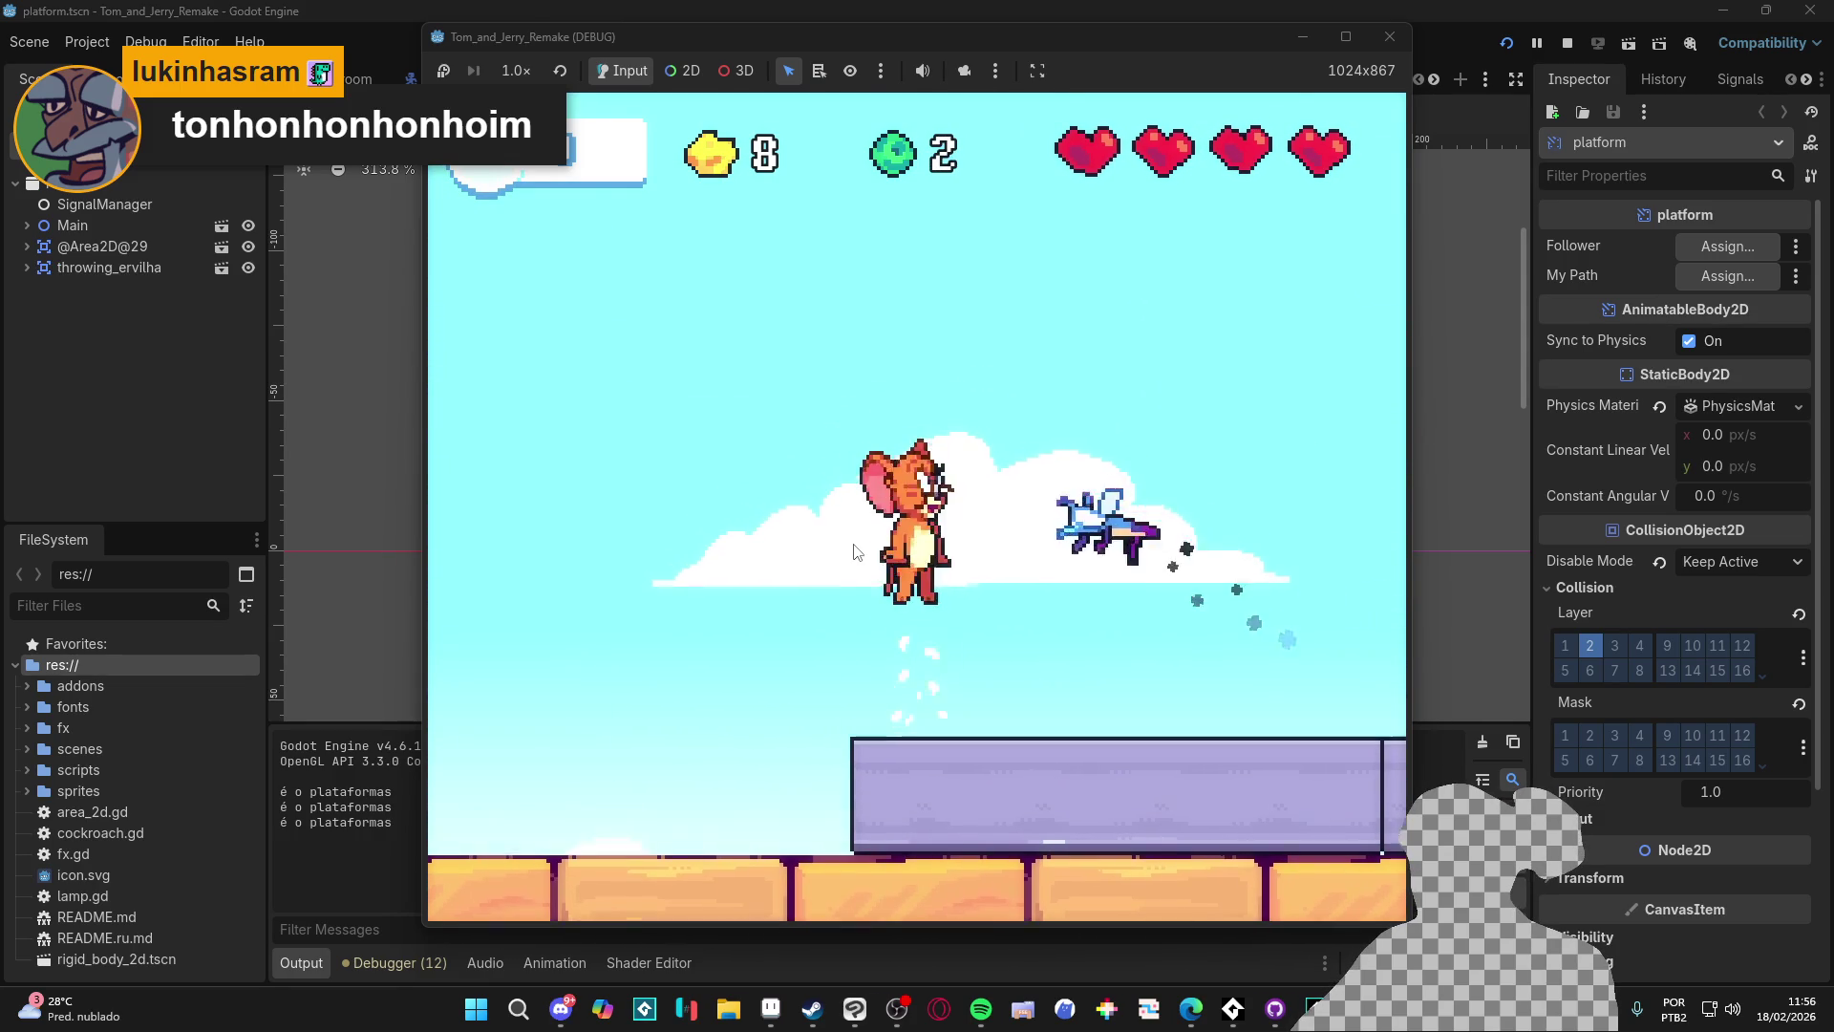
{"action": "key", "text": "x"}
{"action": "key", "text": "x"}
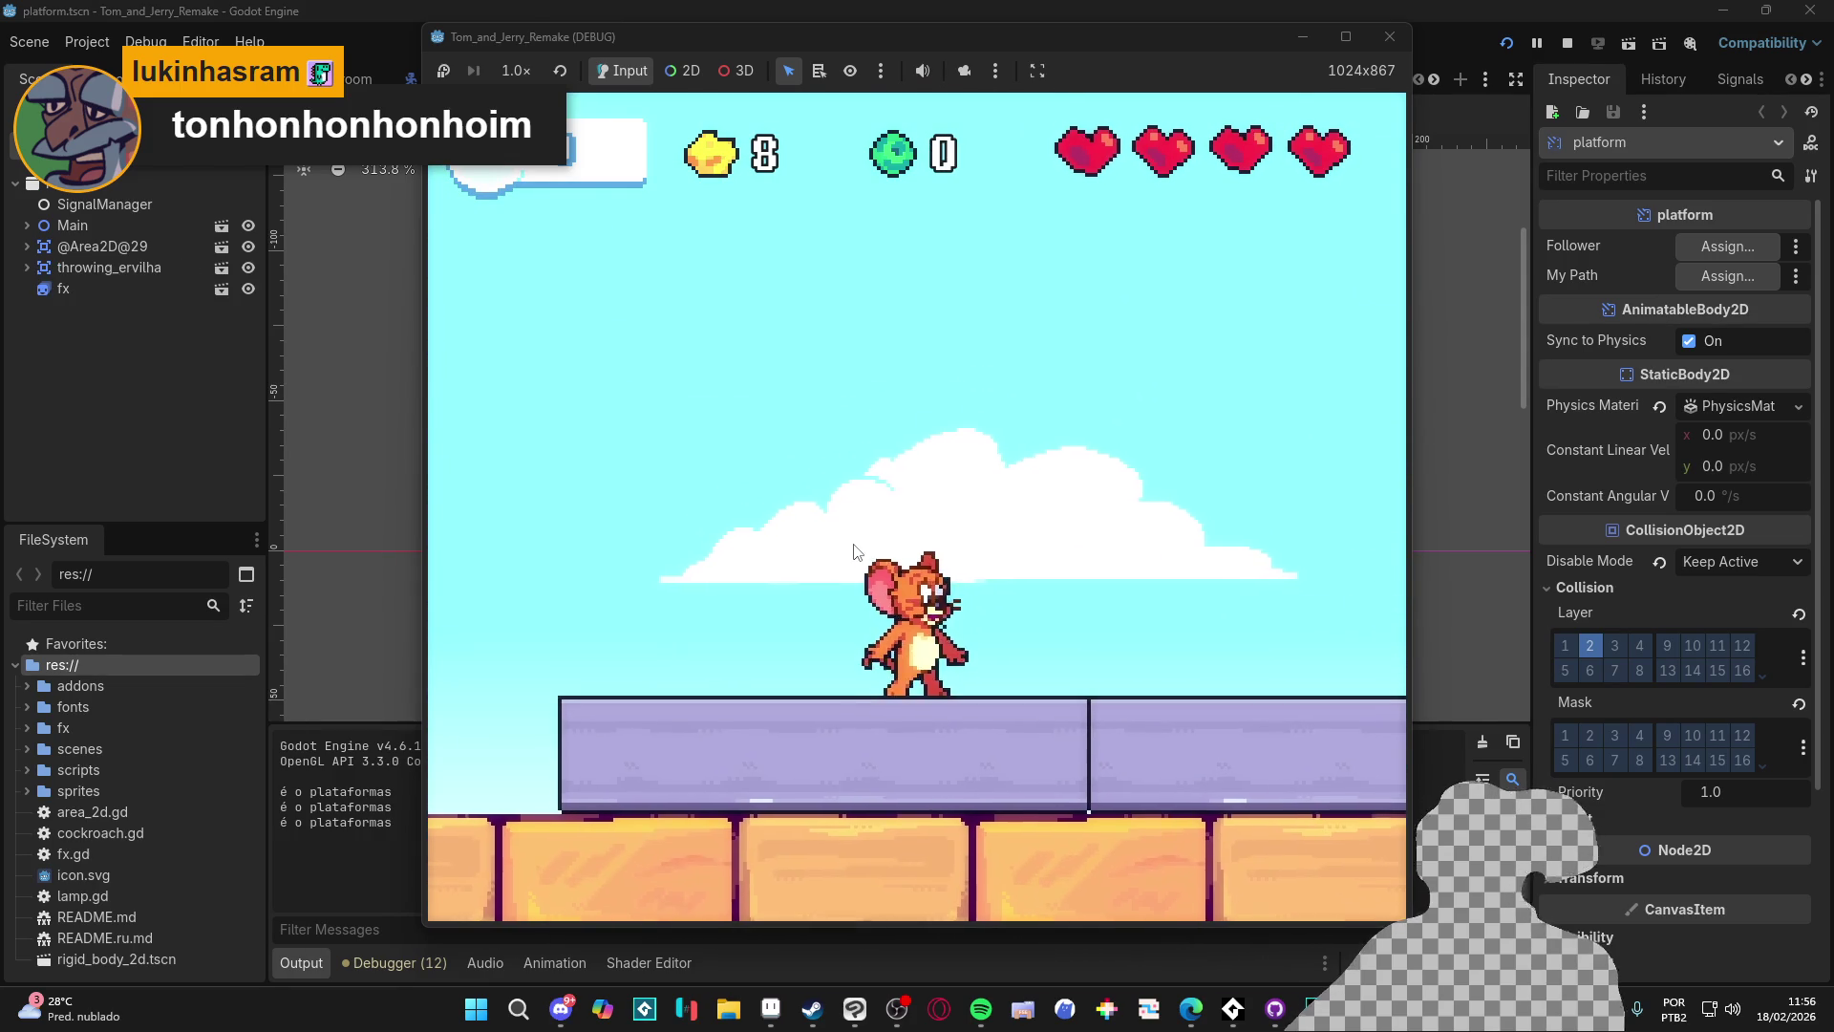
Step: End the playtest so the editor returns to platform.tscn
{"action": "left_click", "coordinate": [1389, 36]}
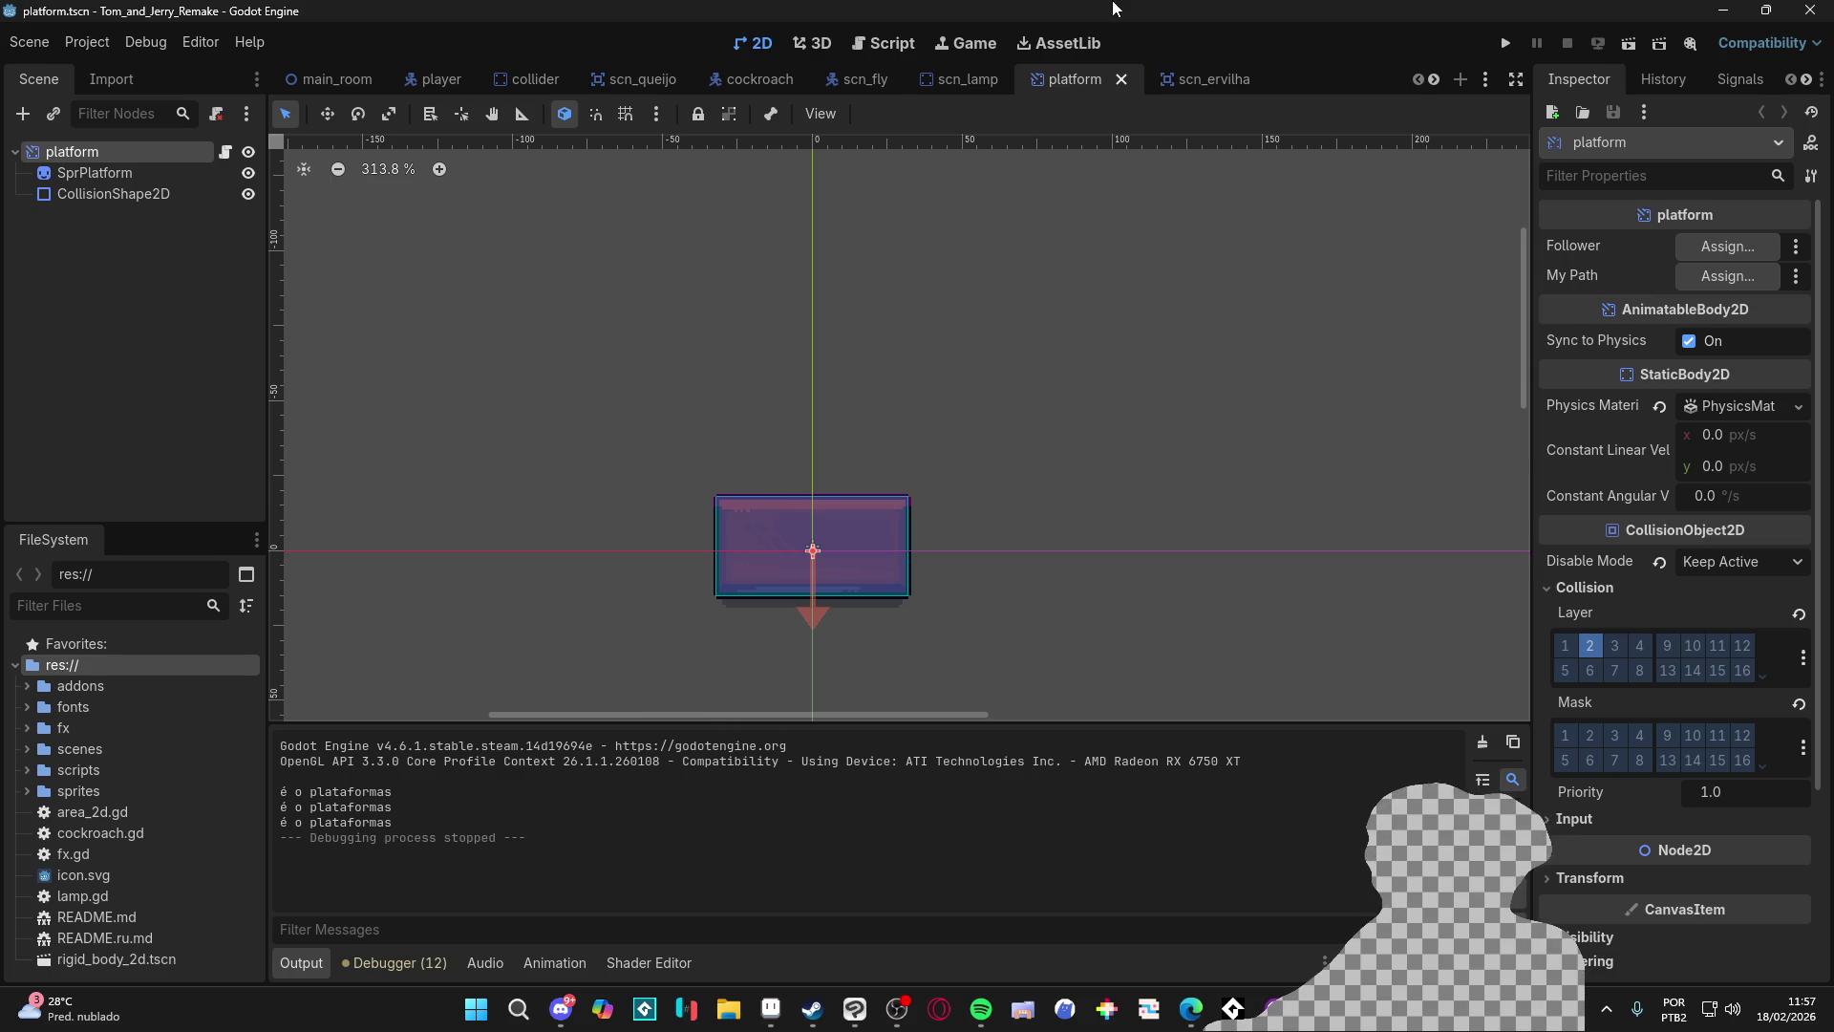
Step: Run the game with F5 and wall-jump Jerry nine times to watch the landing dust
{"action": "key", "text": "F5"}
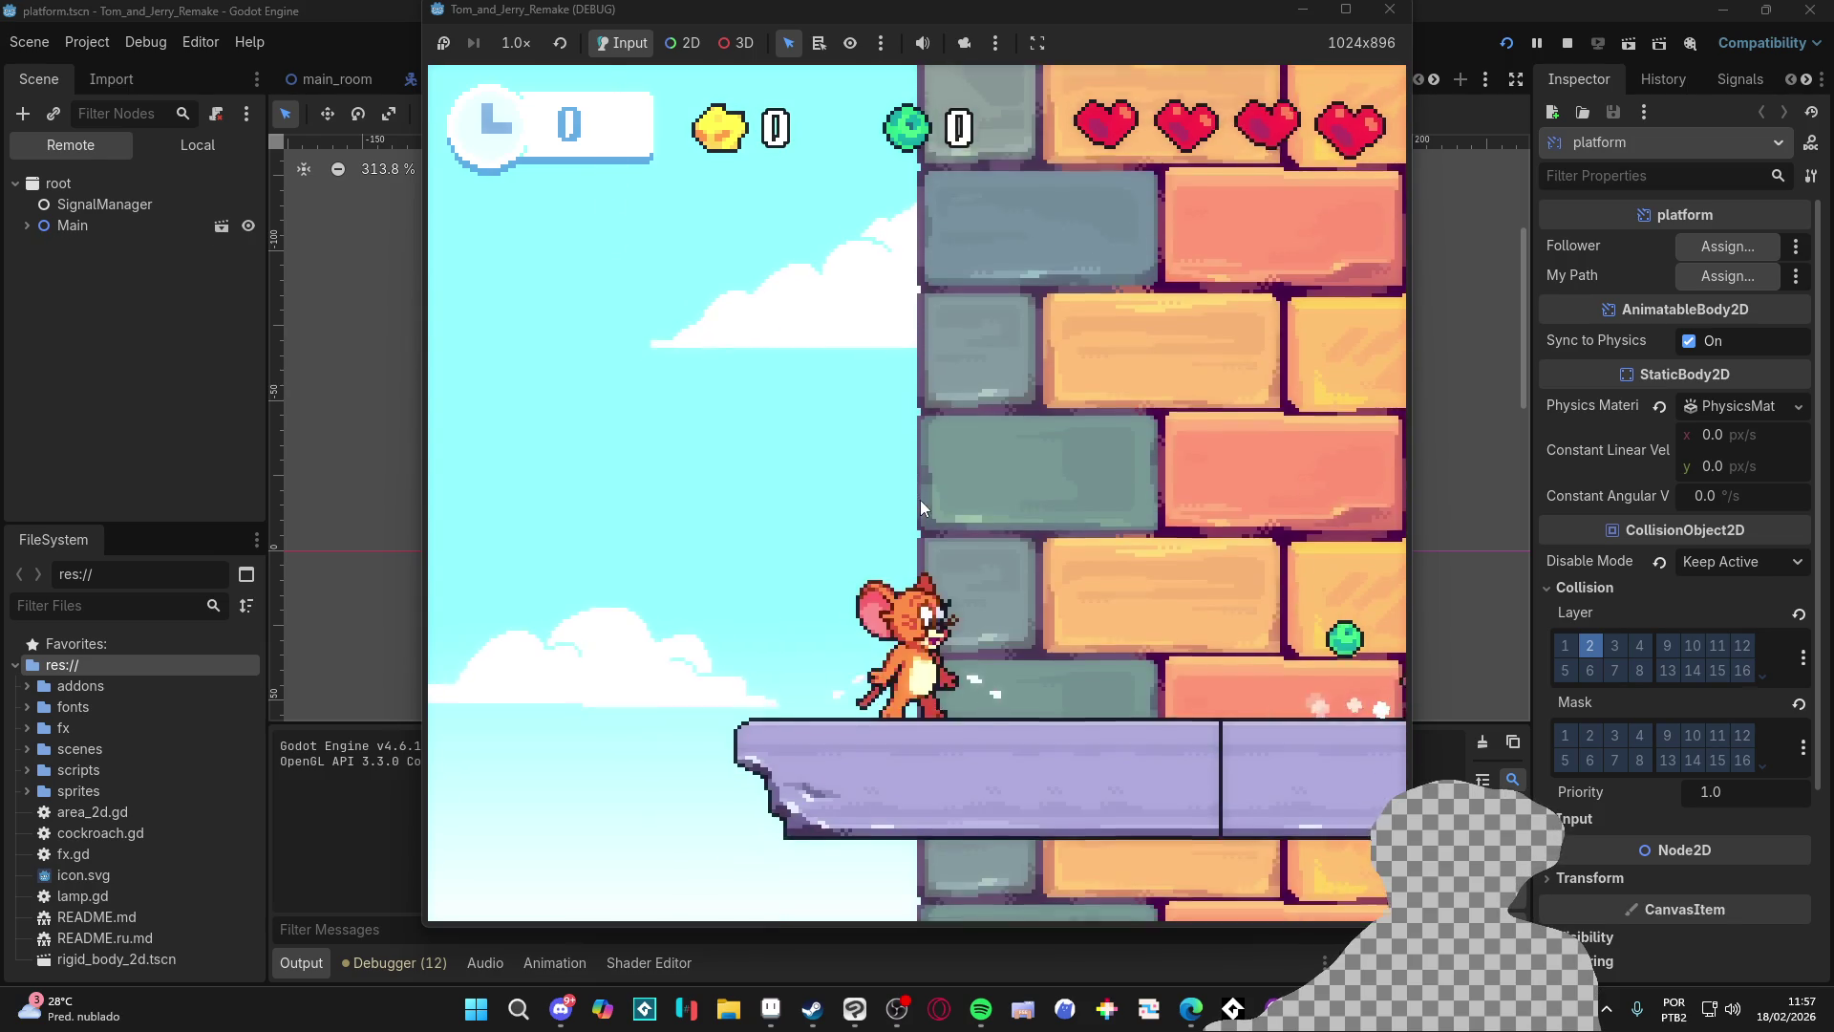
{"action": "key", "text": "space"}
{"action": "key", "text": "space"}
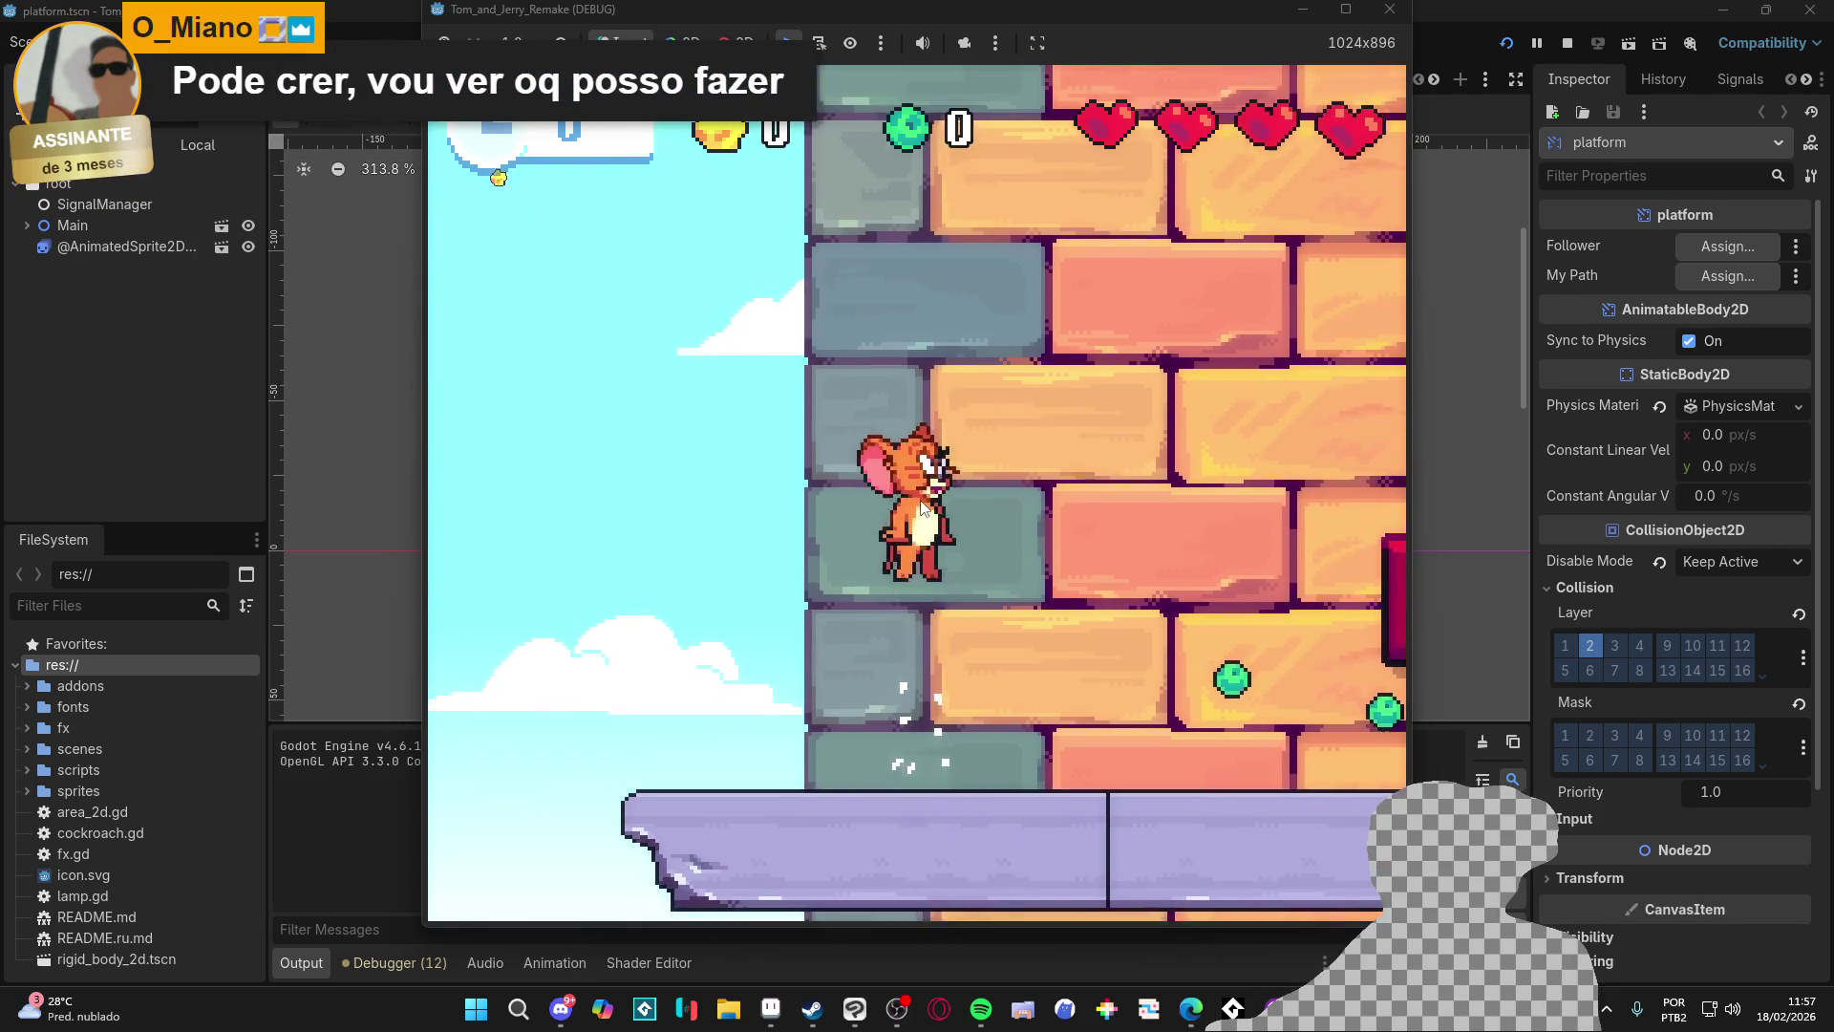
{"action": "key", "text": "space"}
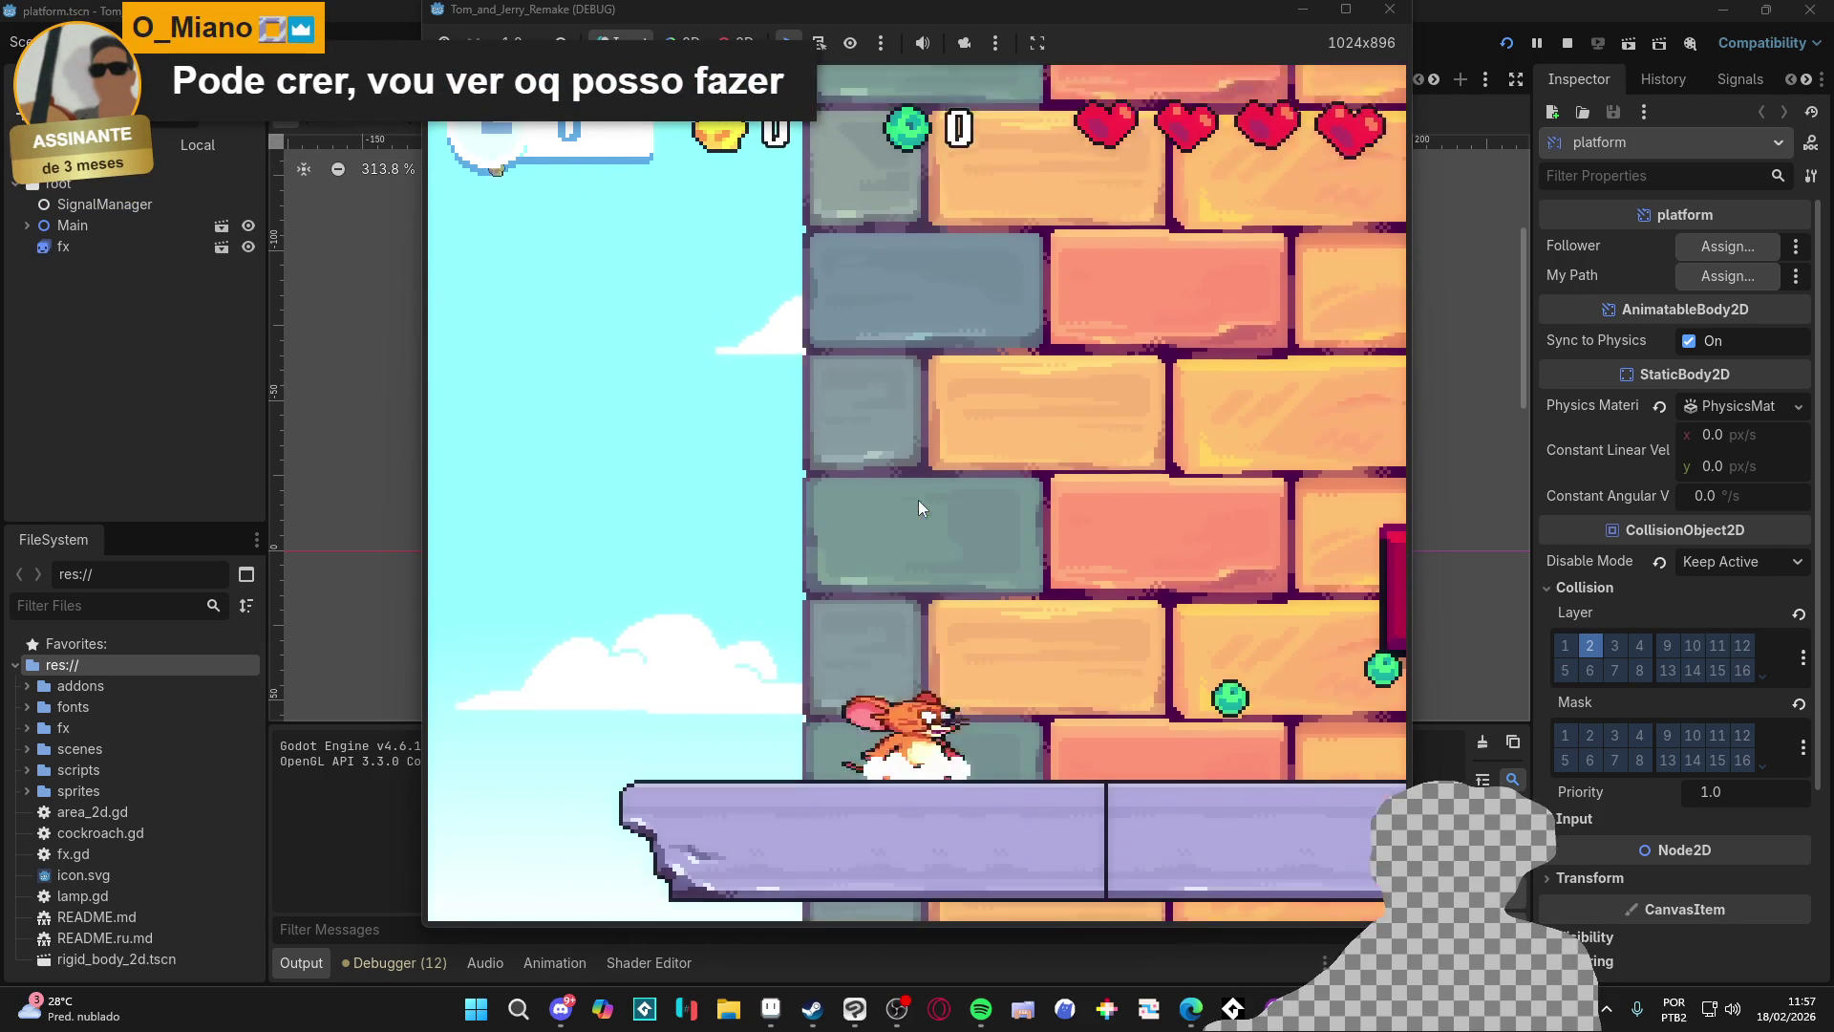
{"action": "key", "text": "space"}
{"action": "key", "text": "space"}
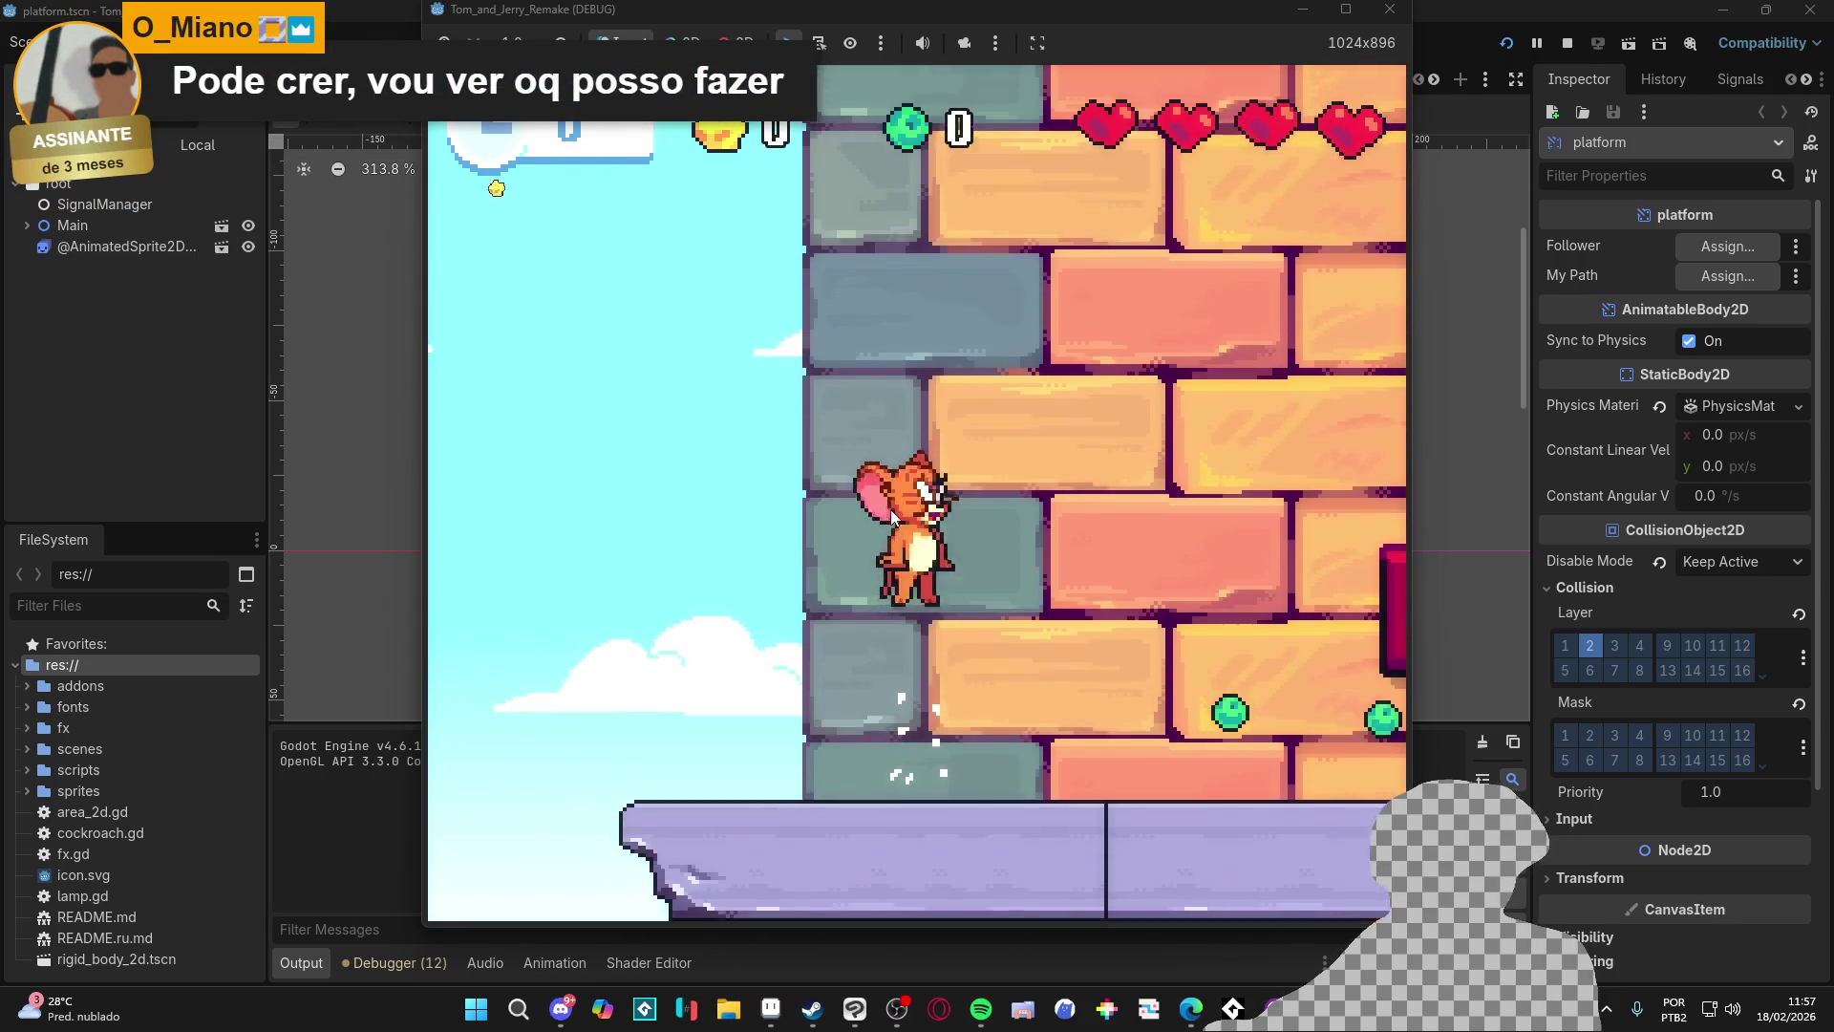
{"action": "key", "text": "space"}
{"action": "key", "text": "space"}
{"action": "key", "text": "space"}
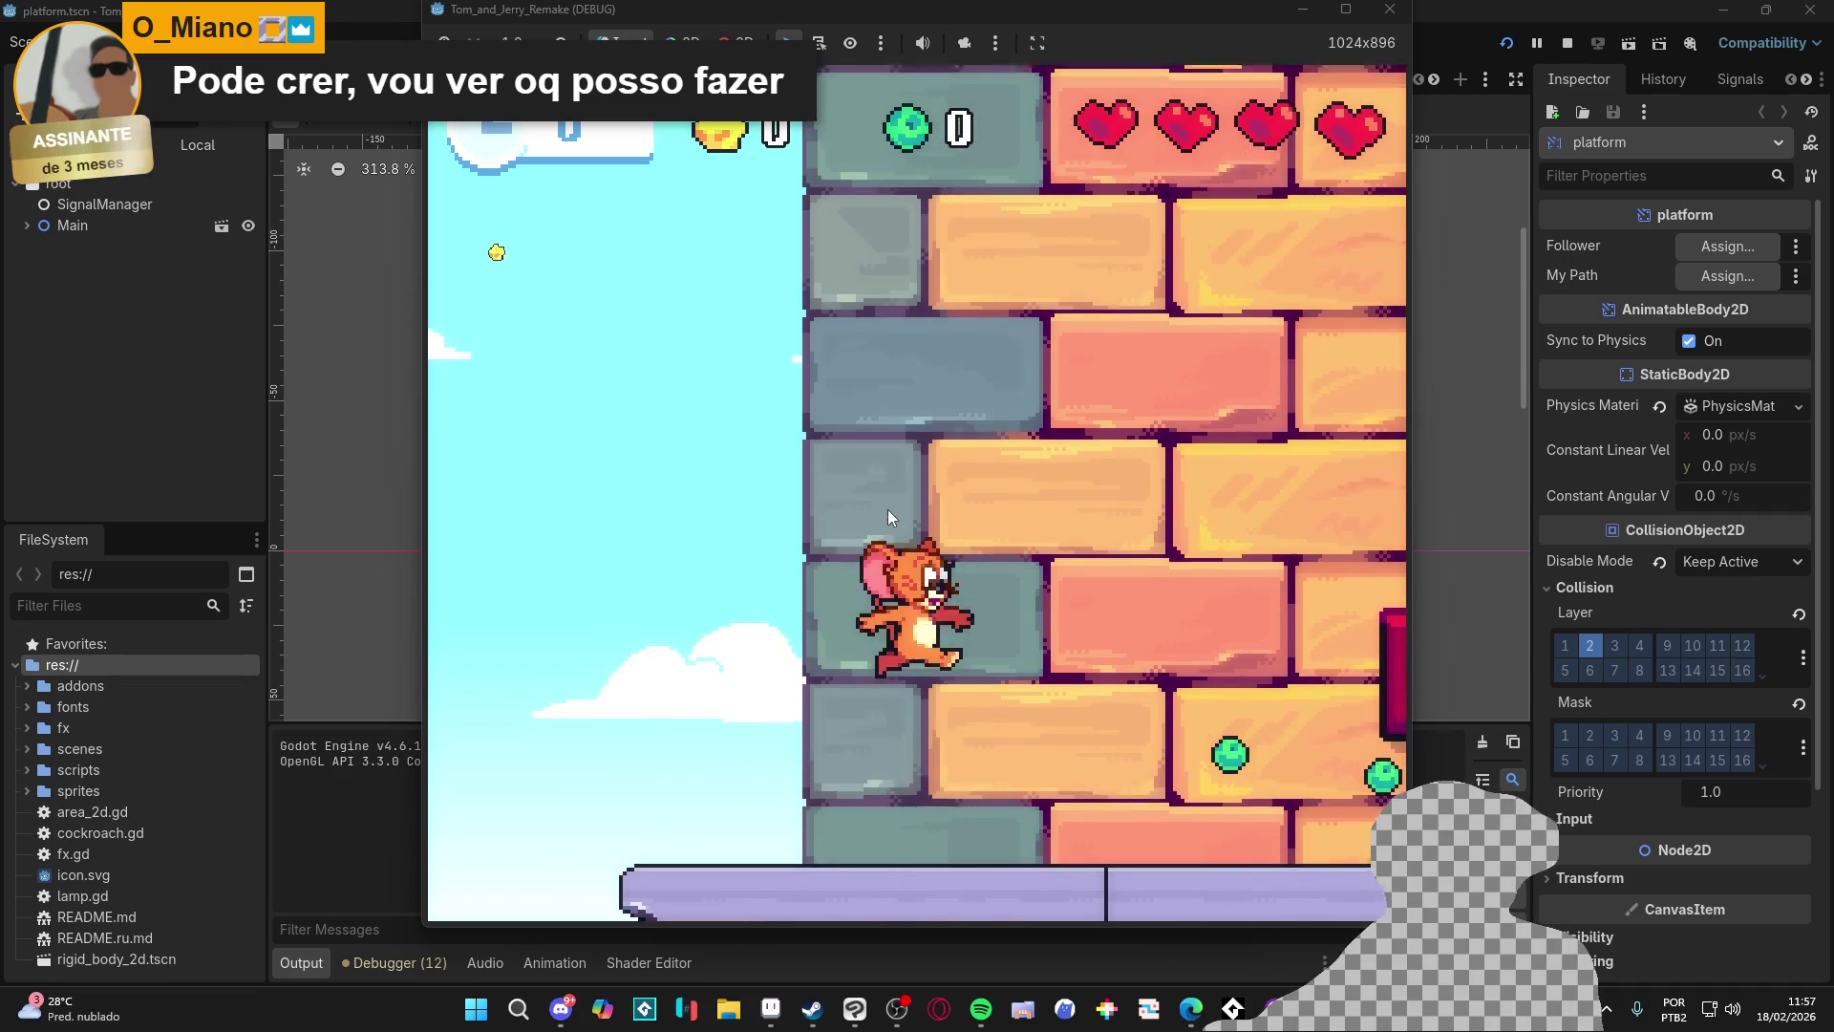
{"action": "key", "text": "space"}
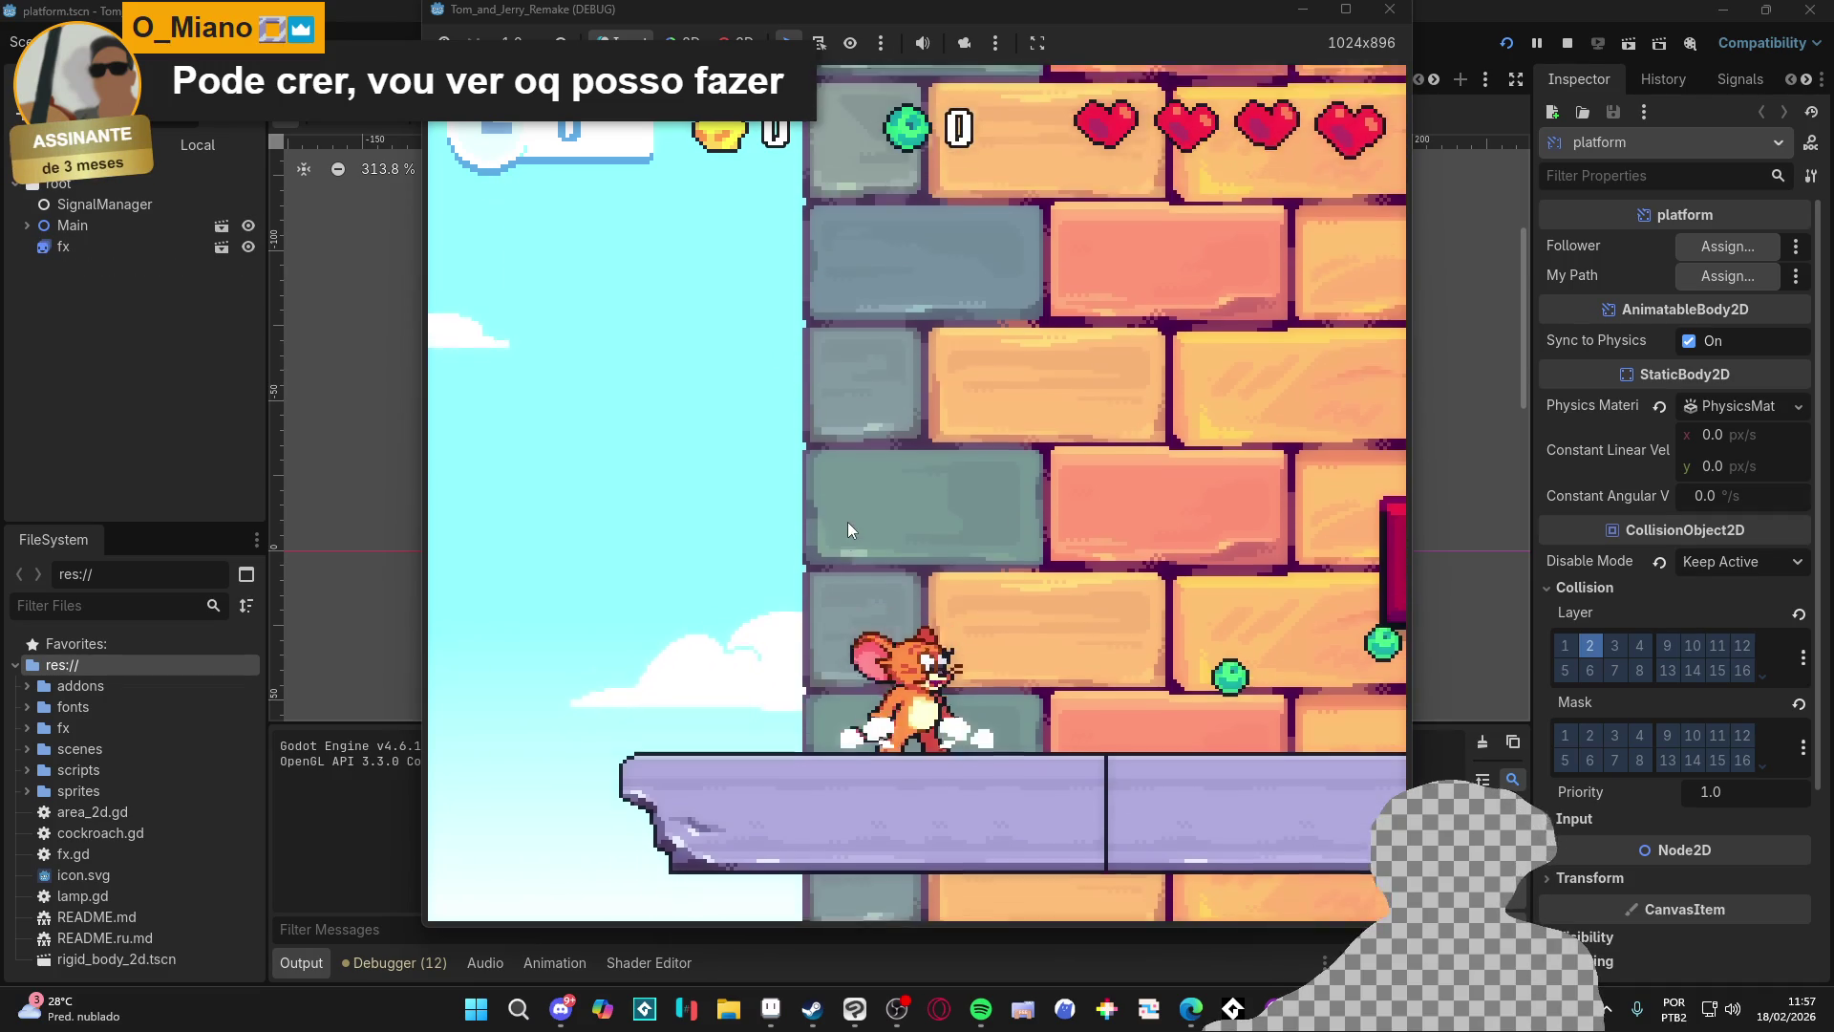
{"action": "key", "text": "space"}
{"action": "key", "text": "space"}
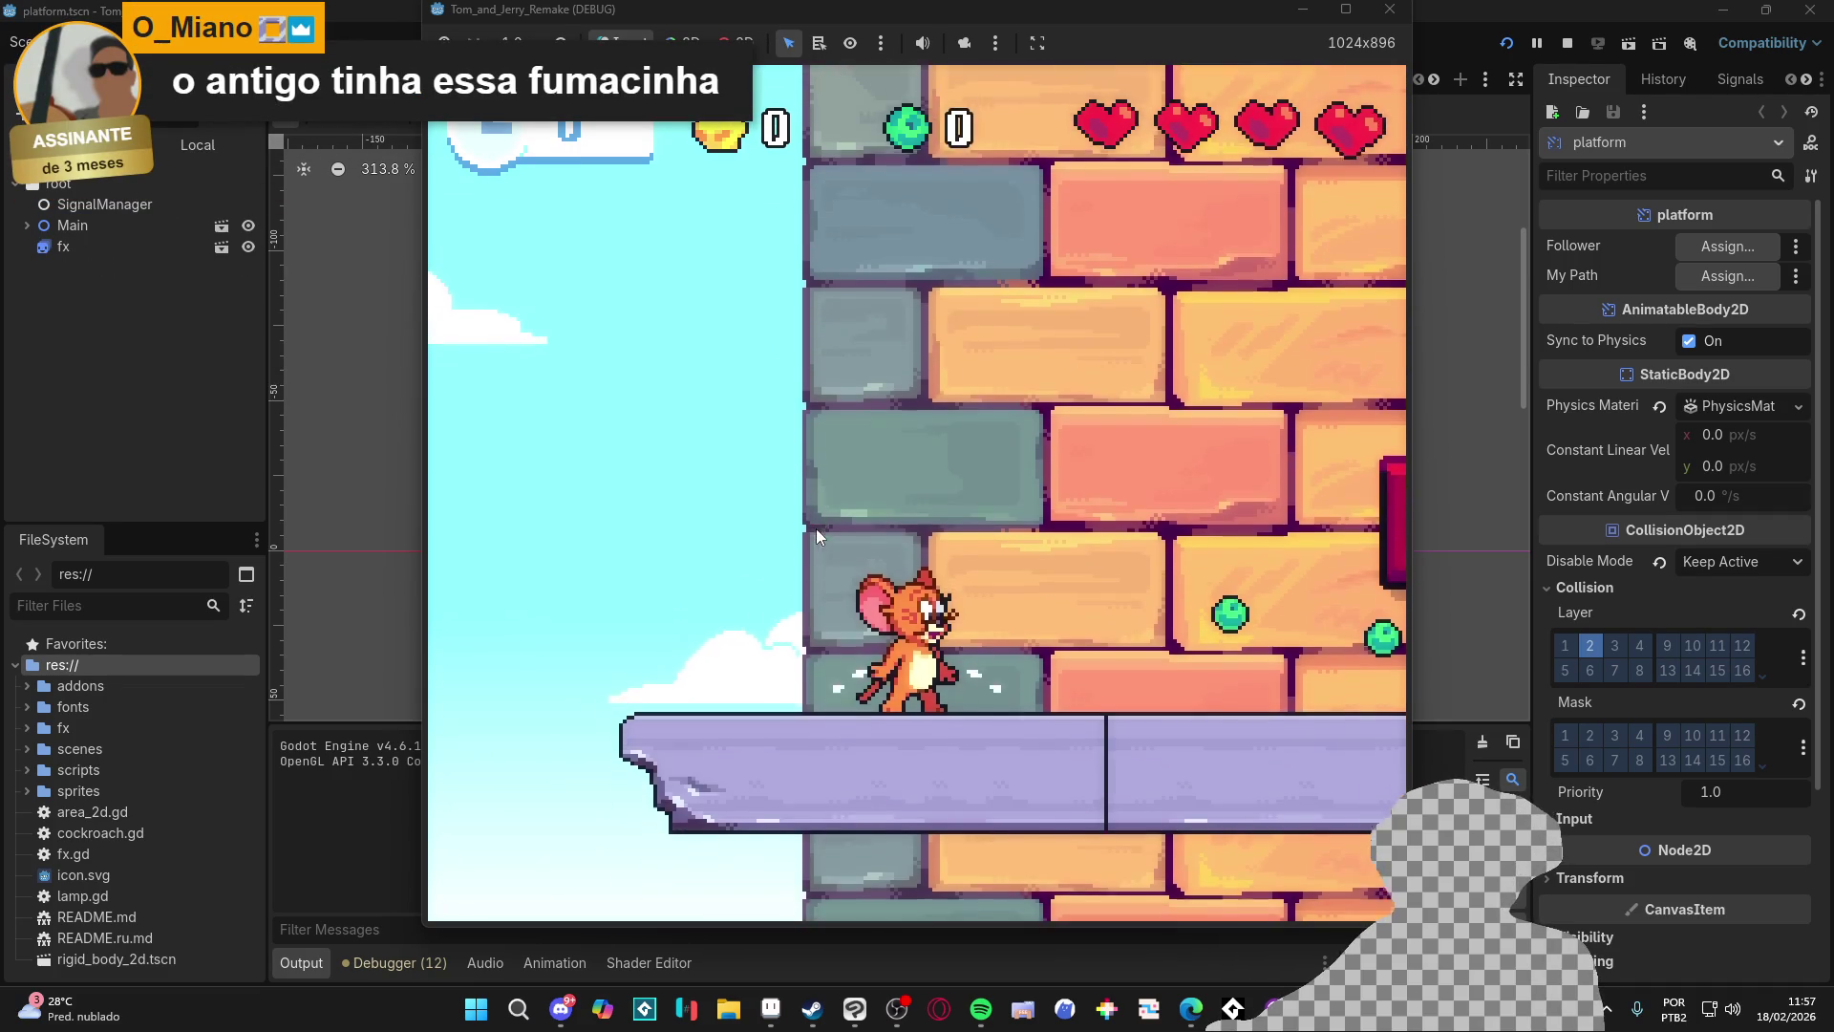
{"action": "key", "text": "space"}
{"action": "key", "text": "space"}
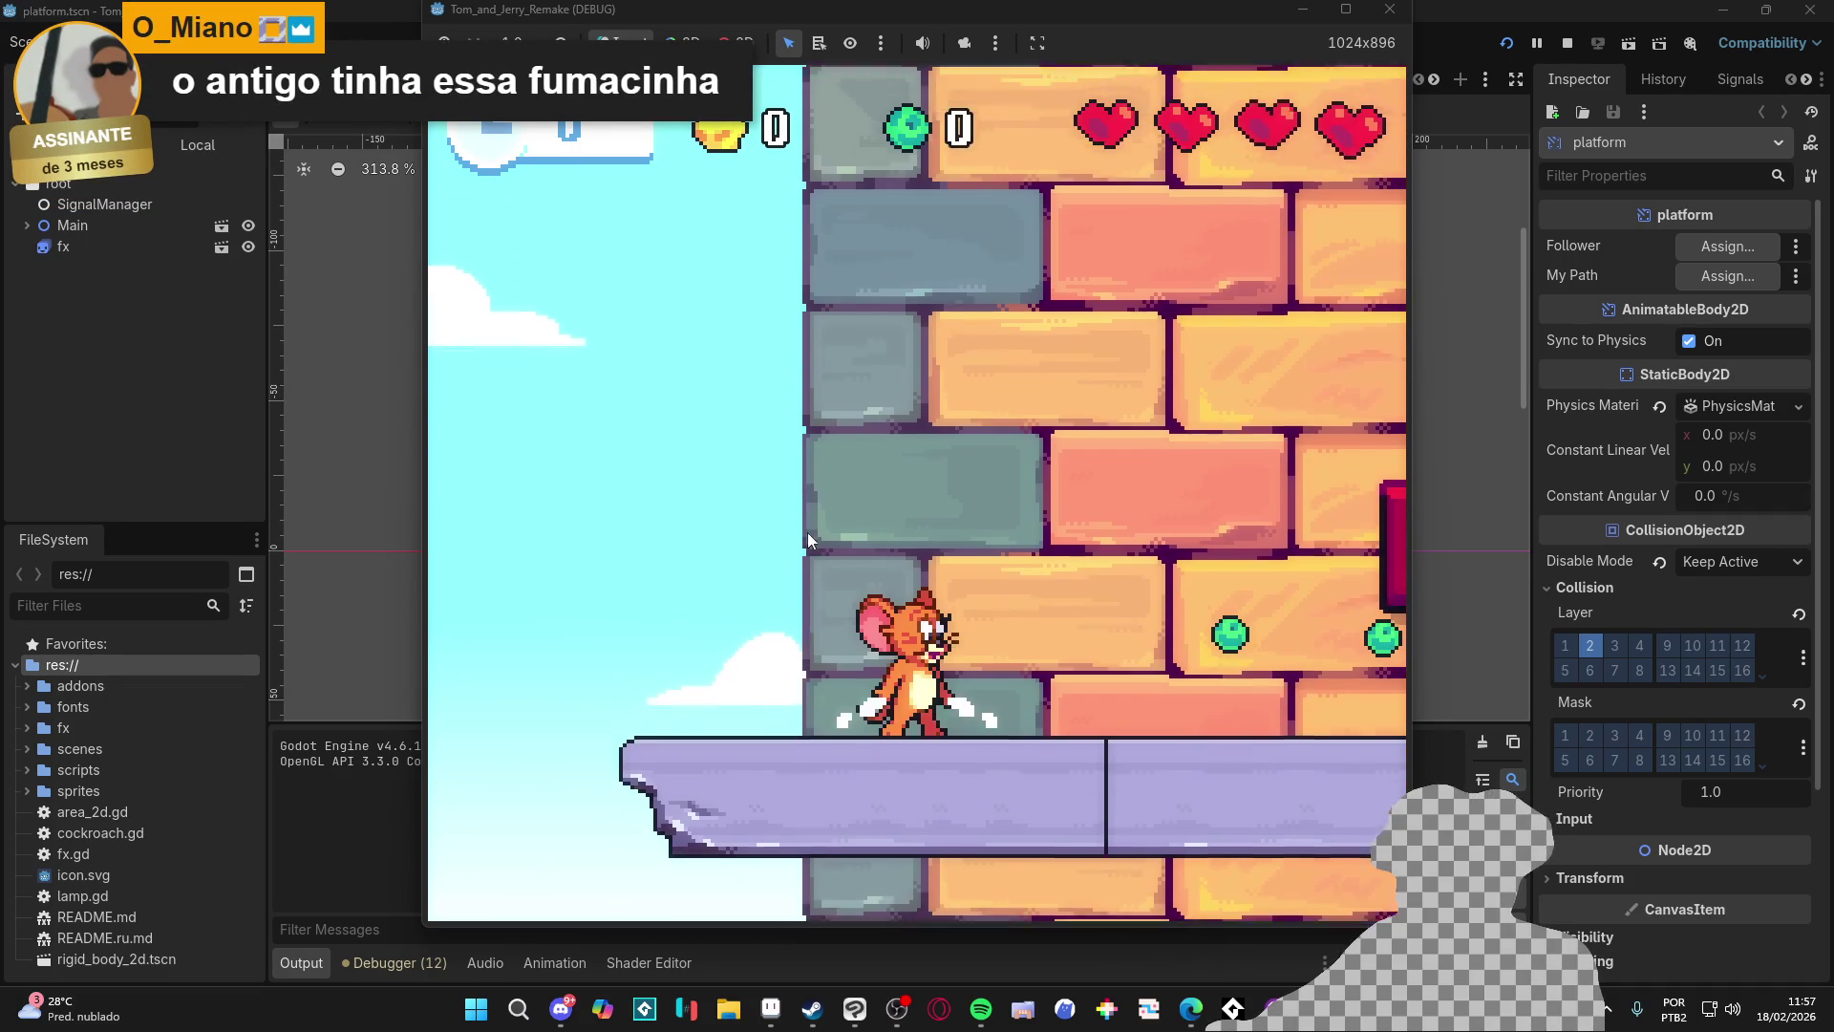
{"action": "key", "text": "space"}
{"action": "key", "text": "space"}
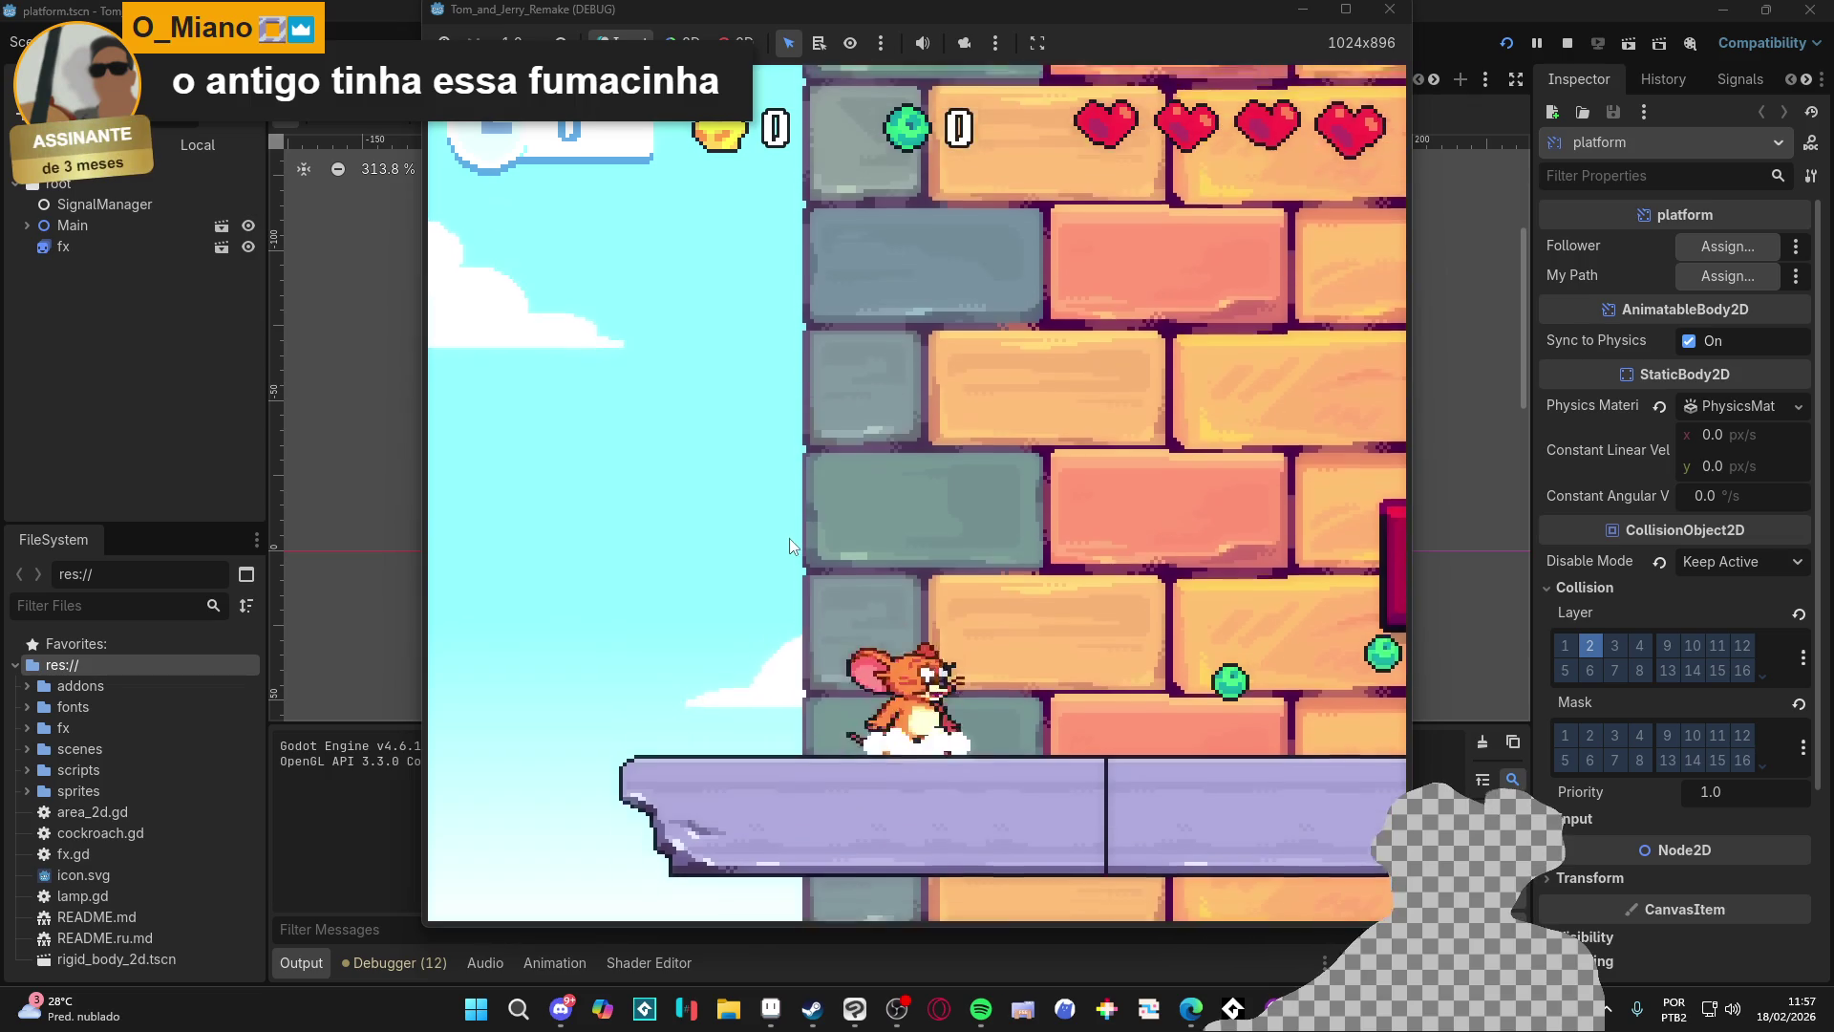
{"action": "key", "text": "space"}
{"action": "key", "text": "space"}
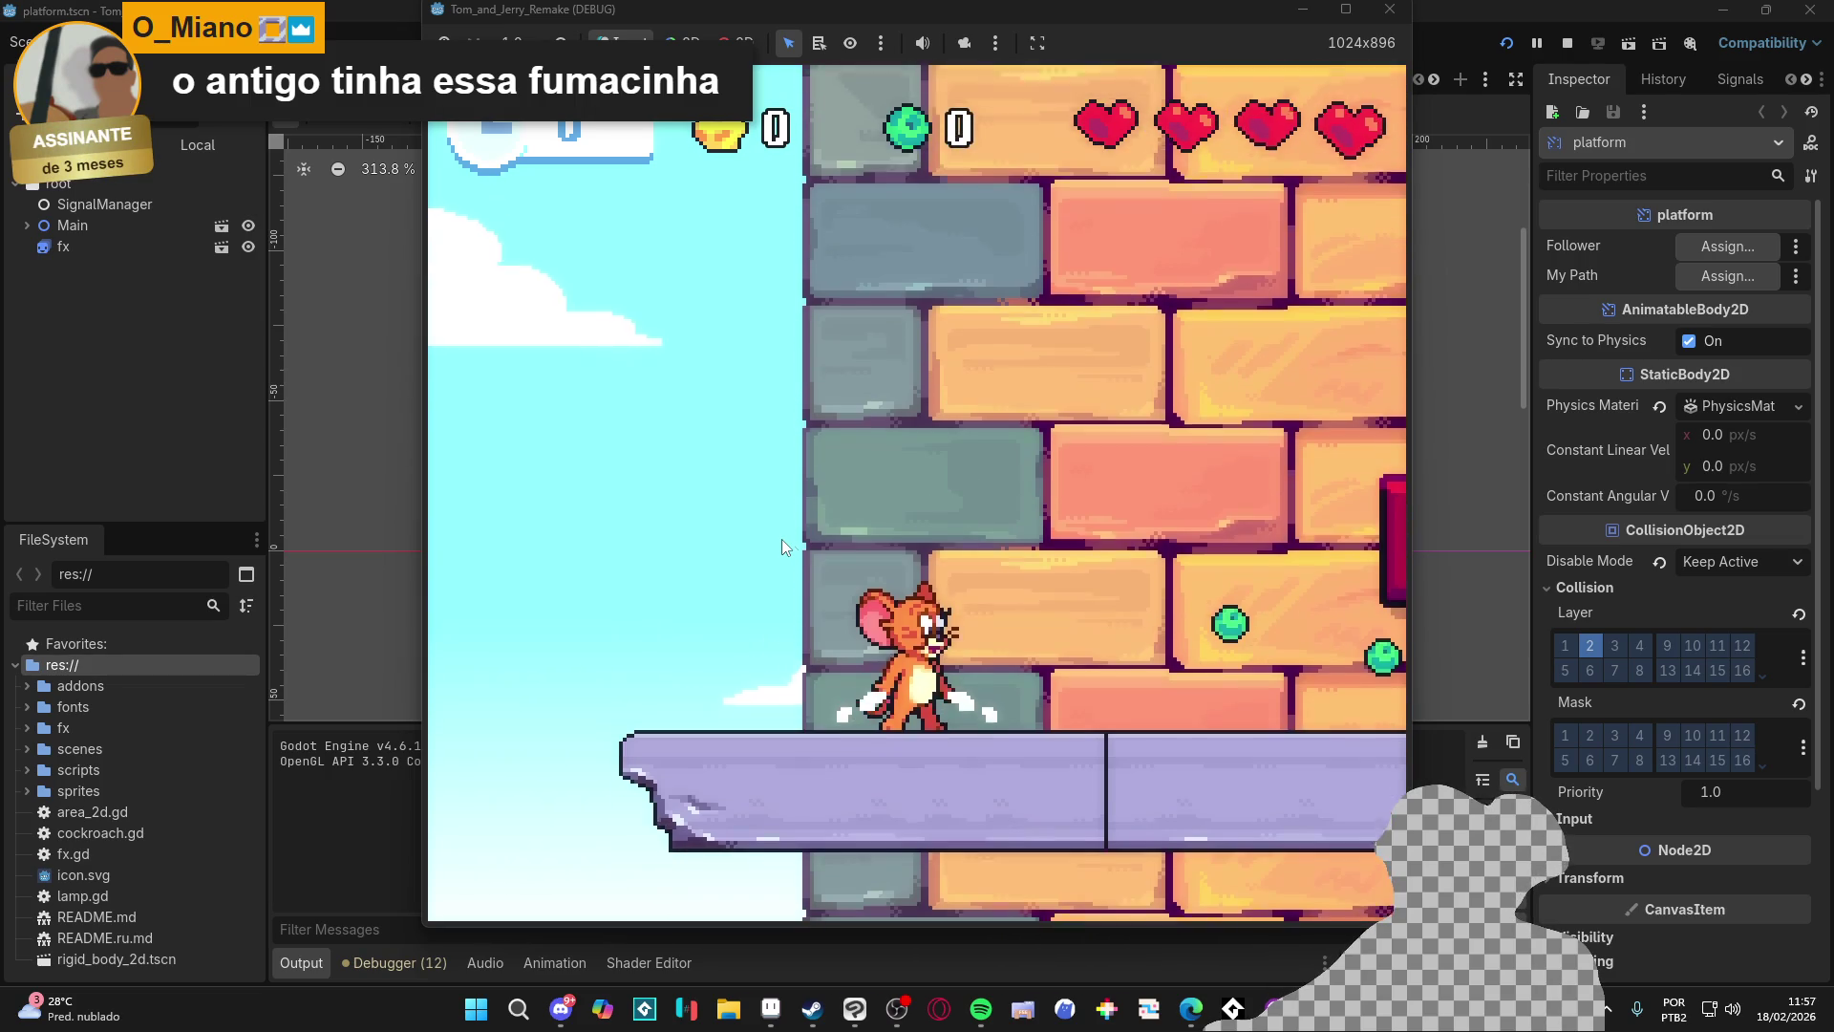
Step: Close the second playtest's game window to get back to the editor
{"action": "left_click", "coordinate": [1389, 10]}
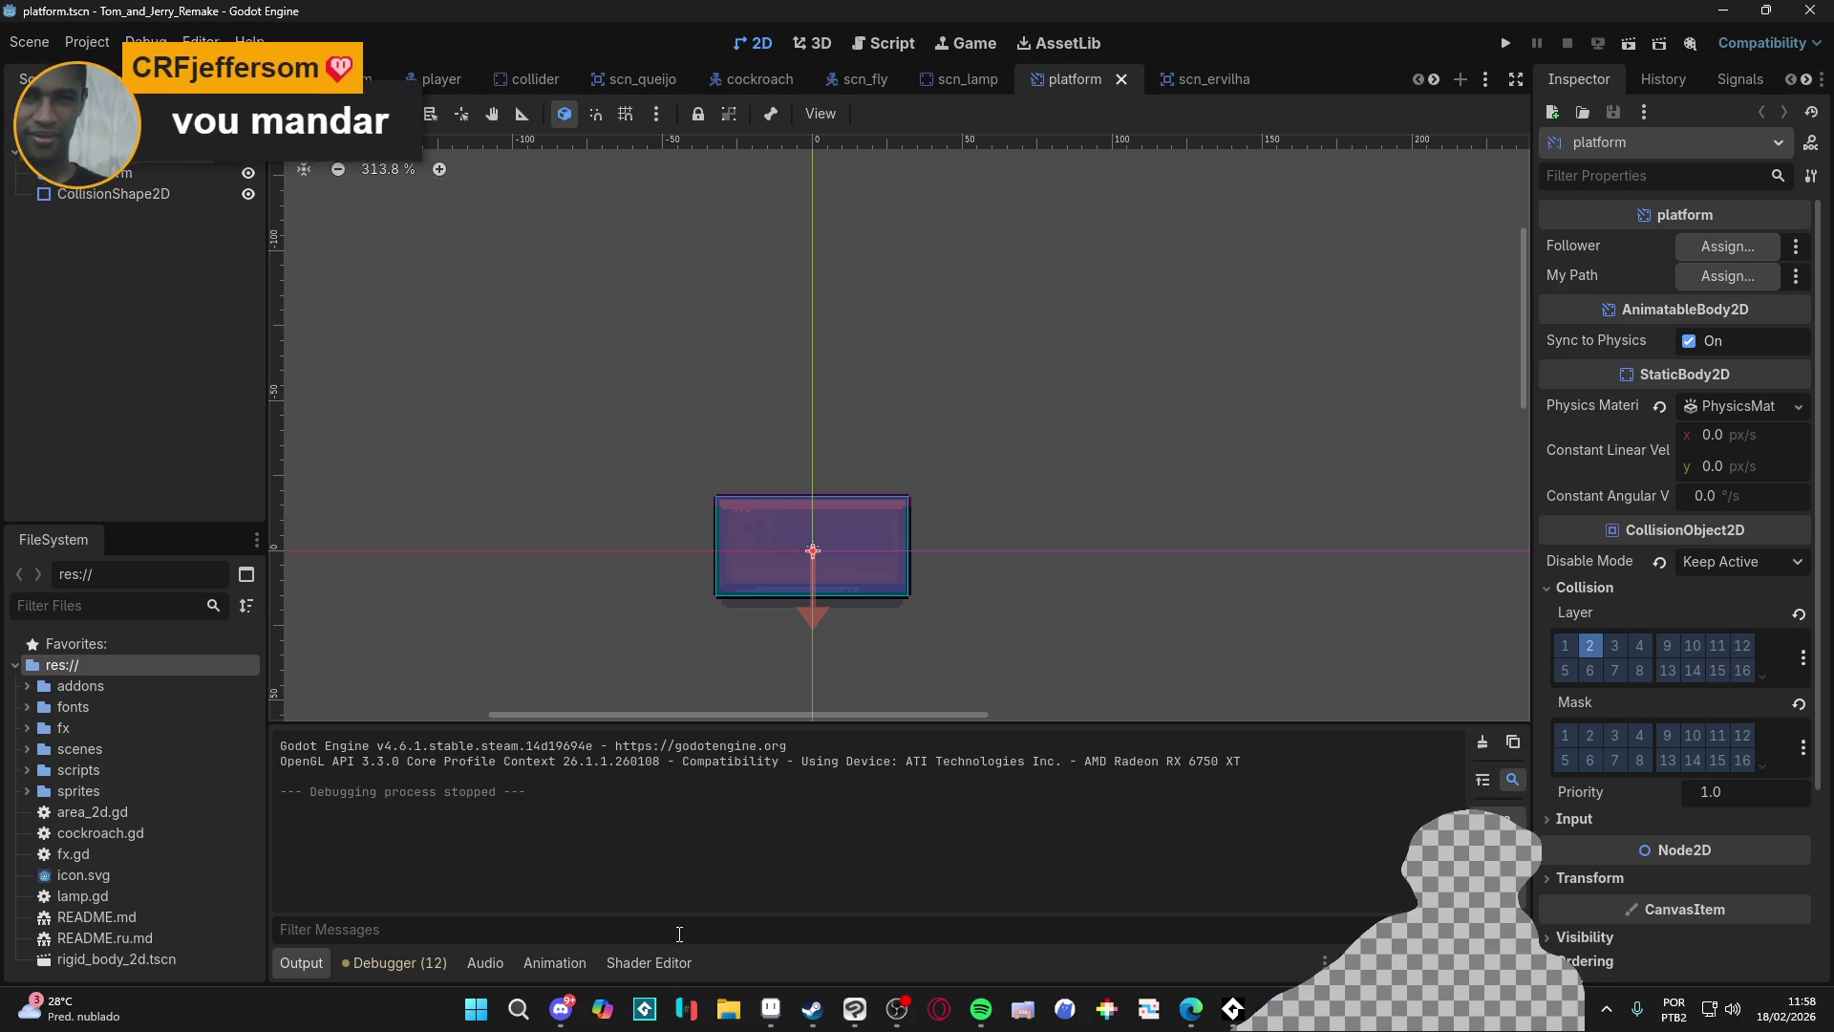
Step: Switch to Discord's #feedback_artistico, scroll through recent posts, then bring up Aseprite
{"action": "key", "text": "alt+Tab"}
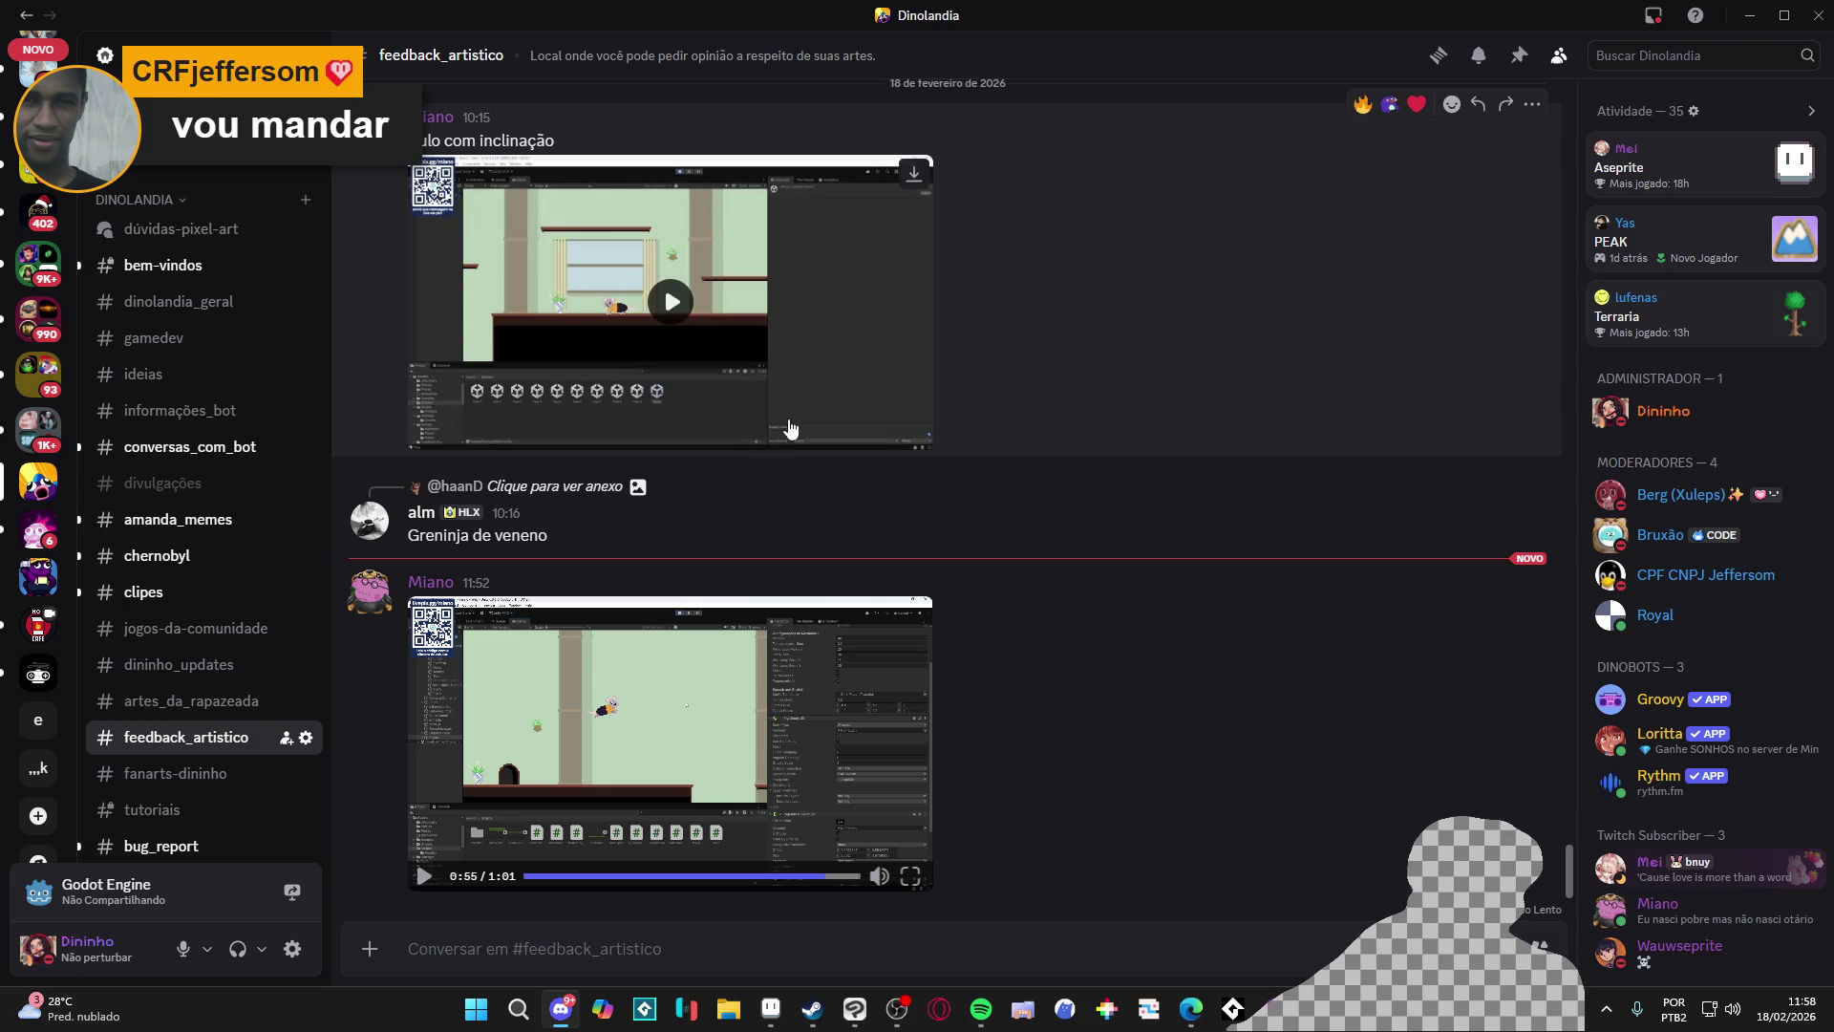
{"action": "scroll", "coordinate": [894, 489], "scroll_direction": "up", "scroll_amount": 6}
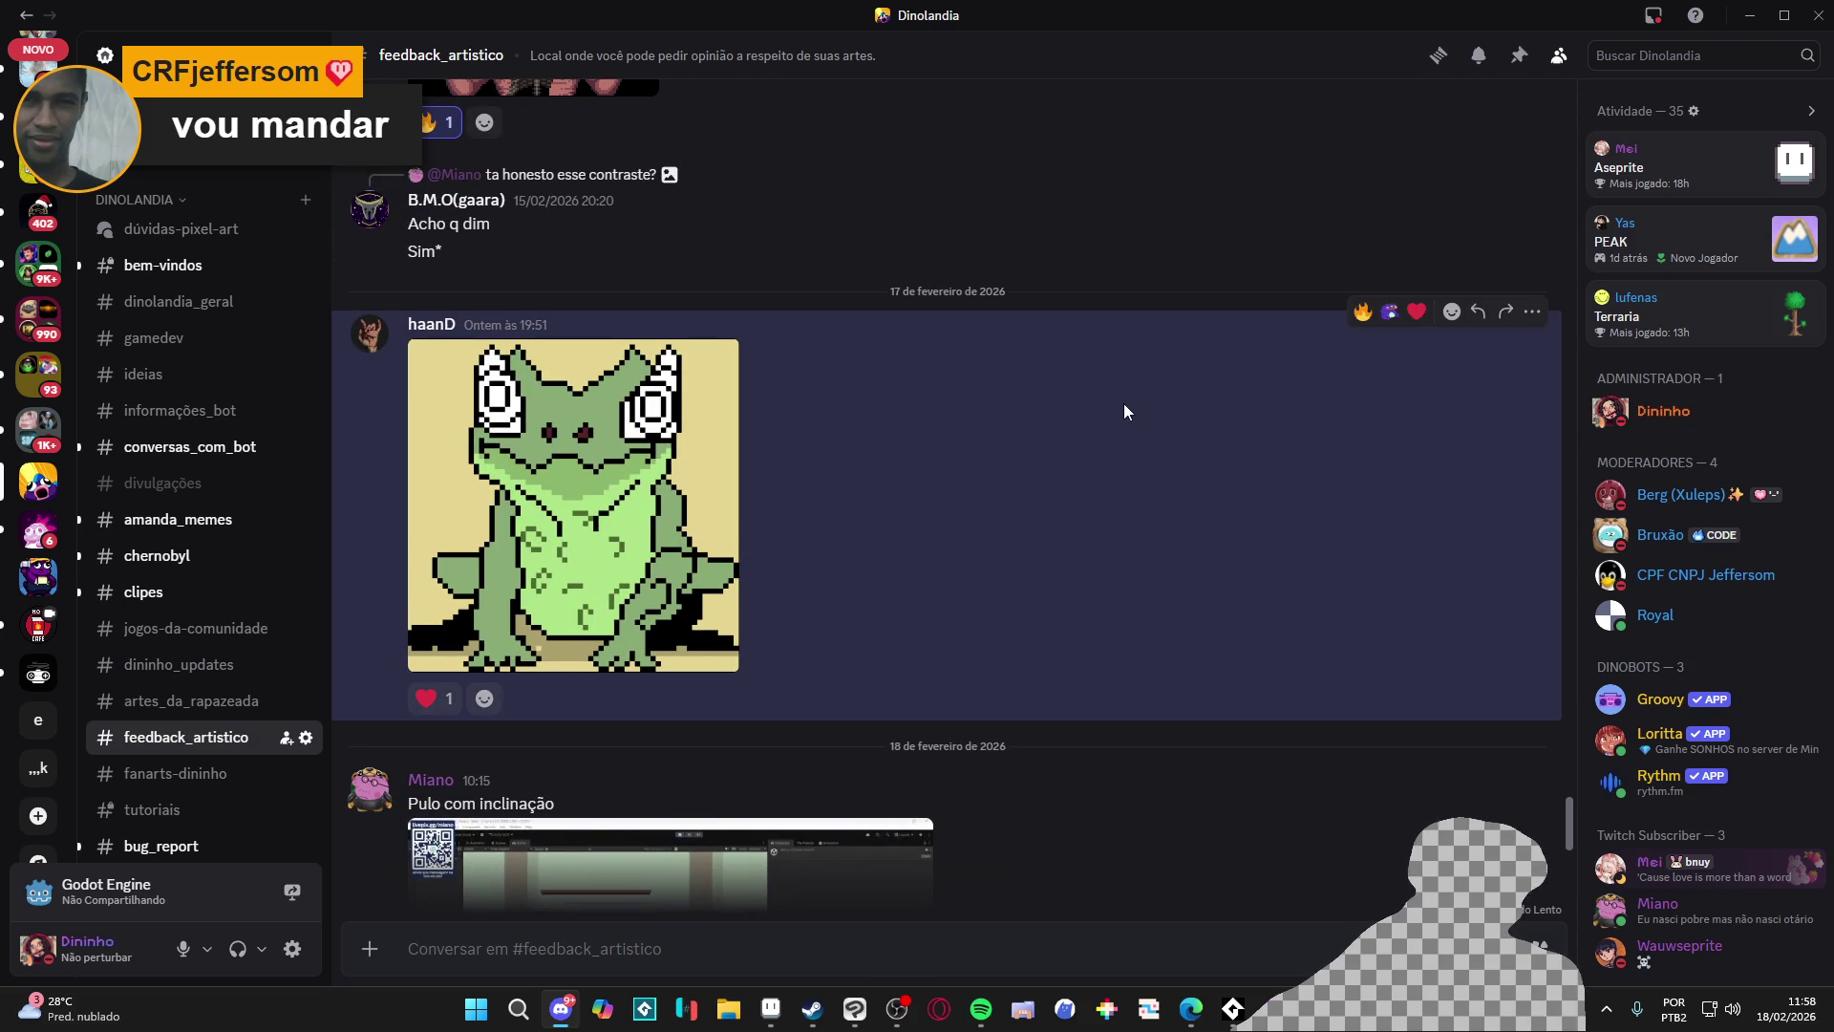
{"action": "scroll", "coordinate": [1132, 784], "scroll_direction": "down", "scroll_amount": 6}
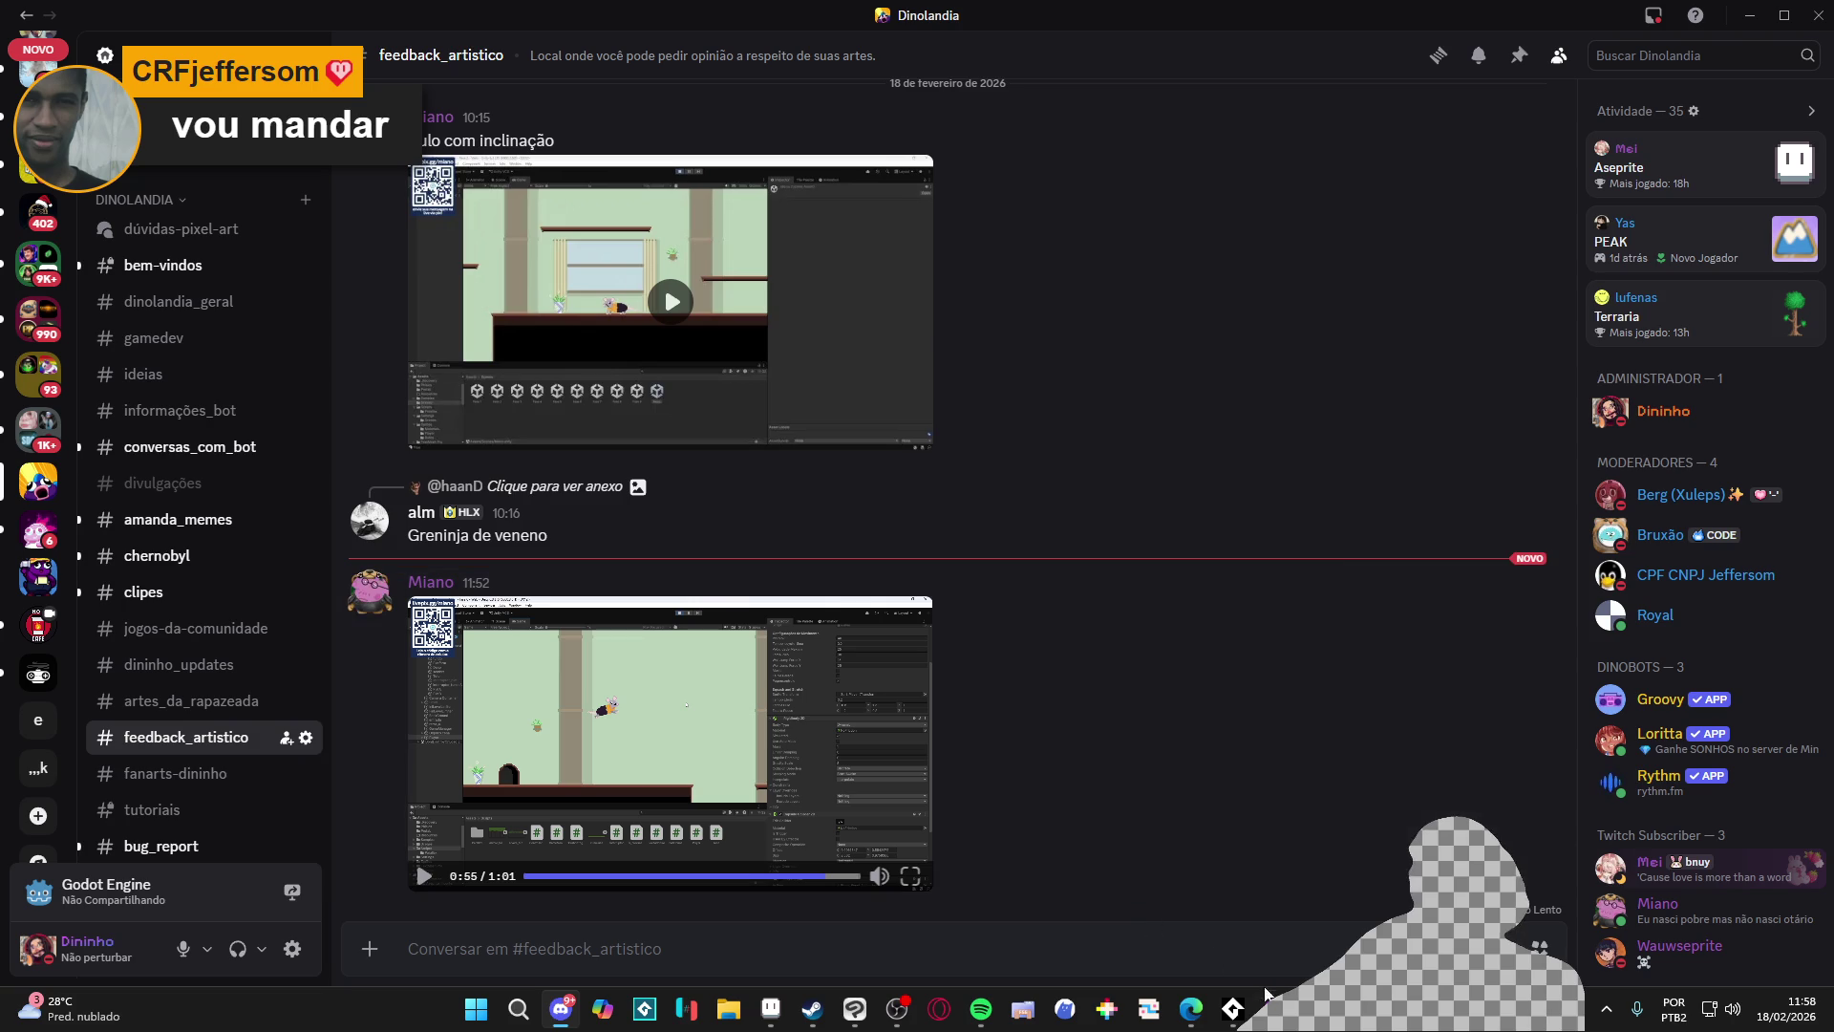
{"action": "mouse_move", "coordinate": [1232, 1008]}
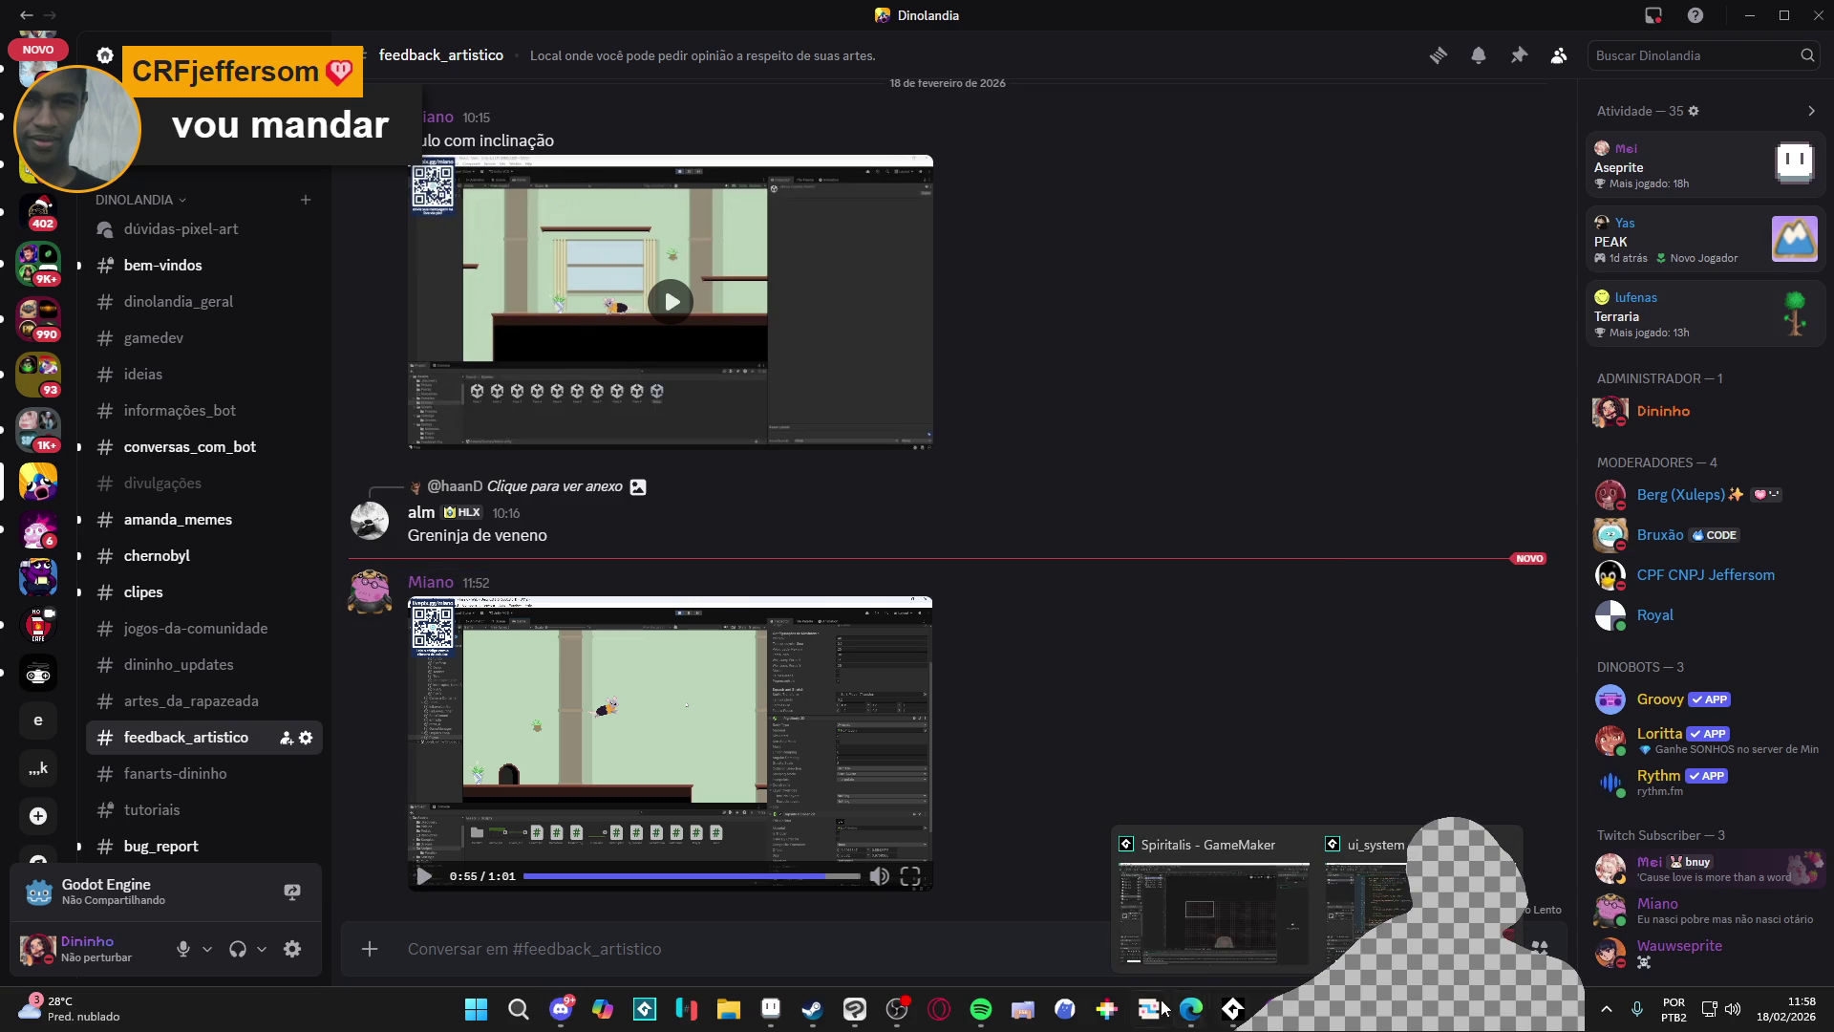
{"action": "left_click", "coordinate": [770, 1008]}
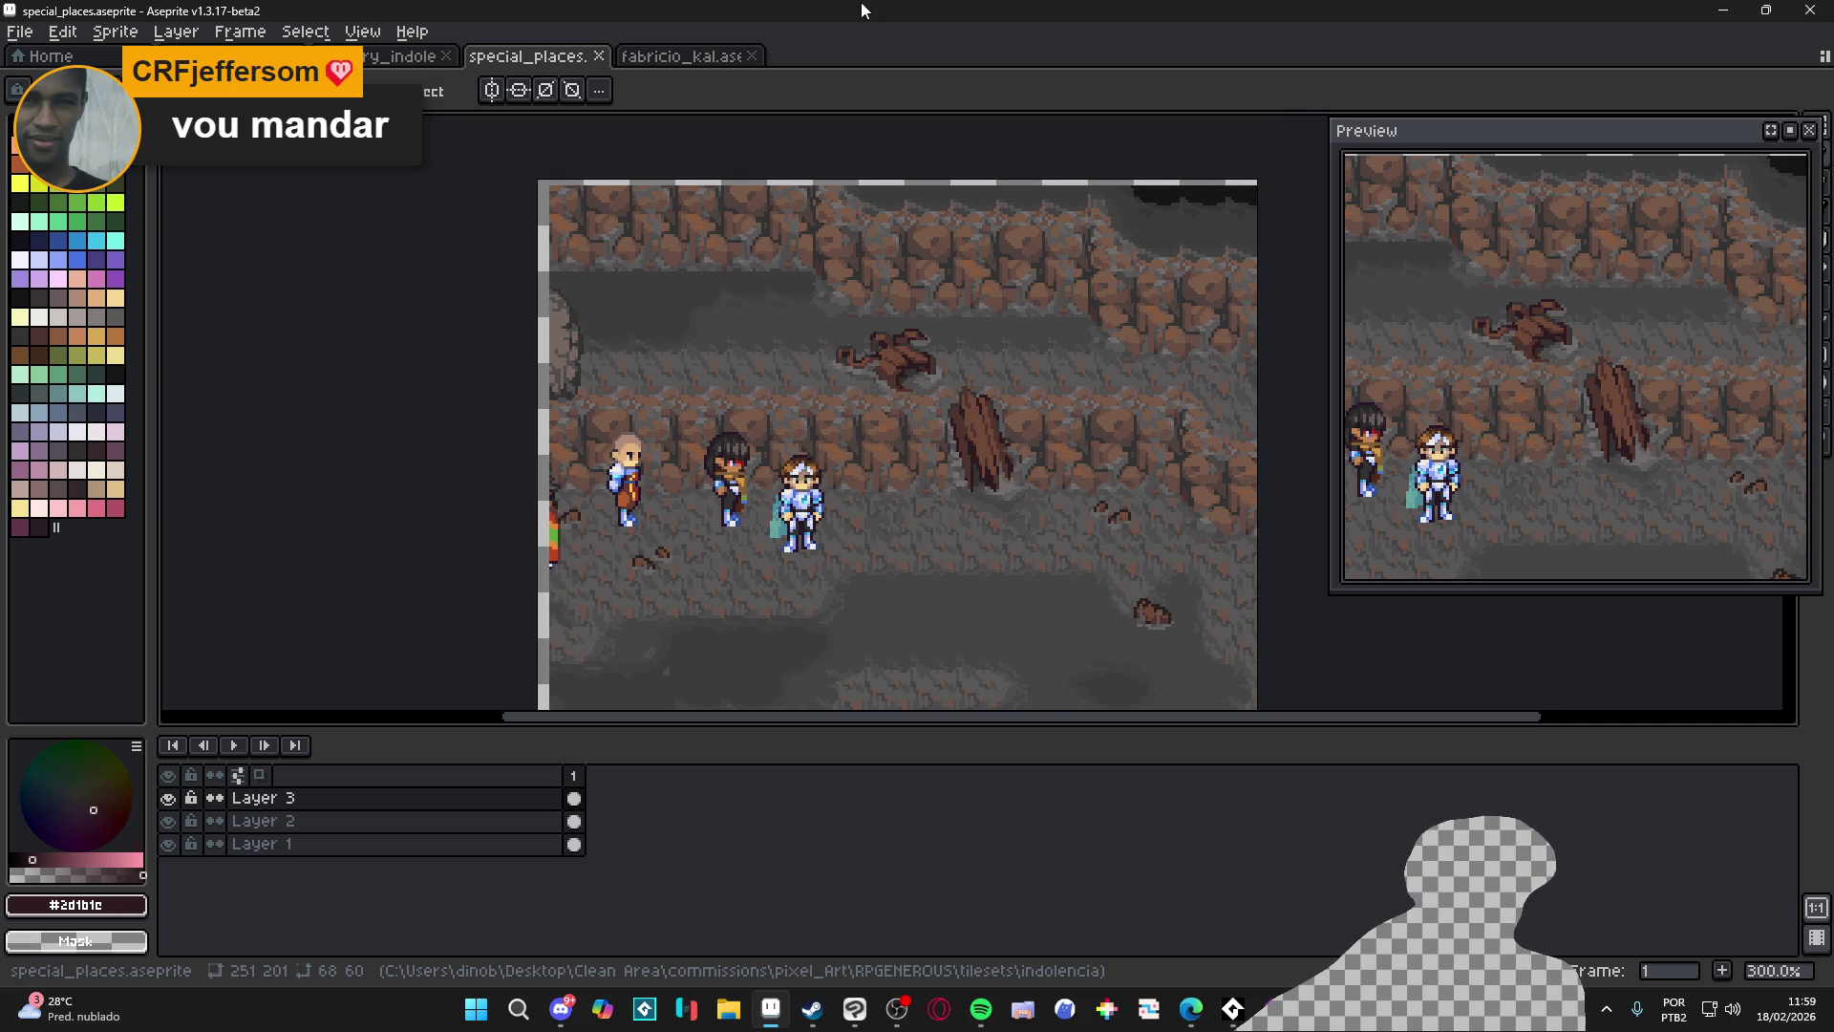
Step: Bring the Discord window to the front from the taskbar
{"action": "left_click", "coordinate": [561, 1016]}
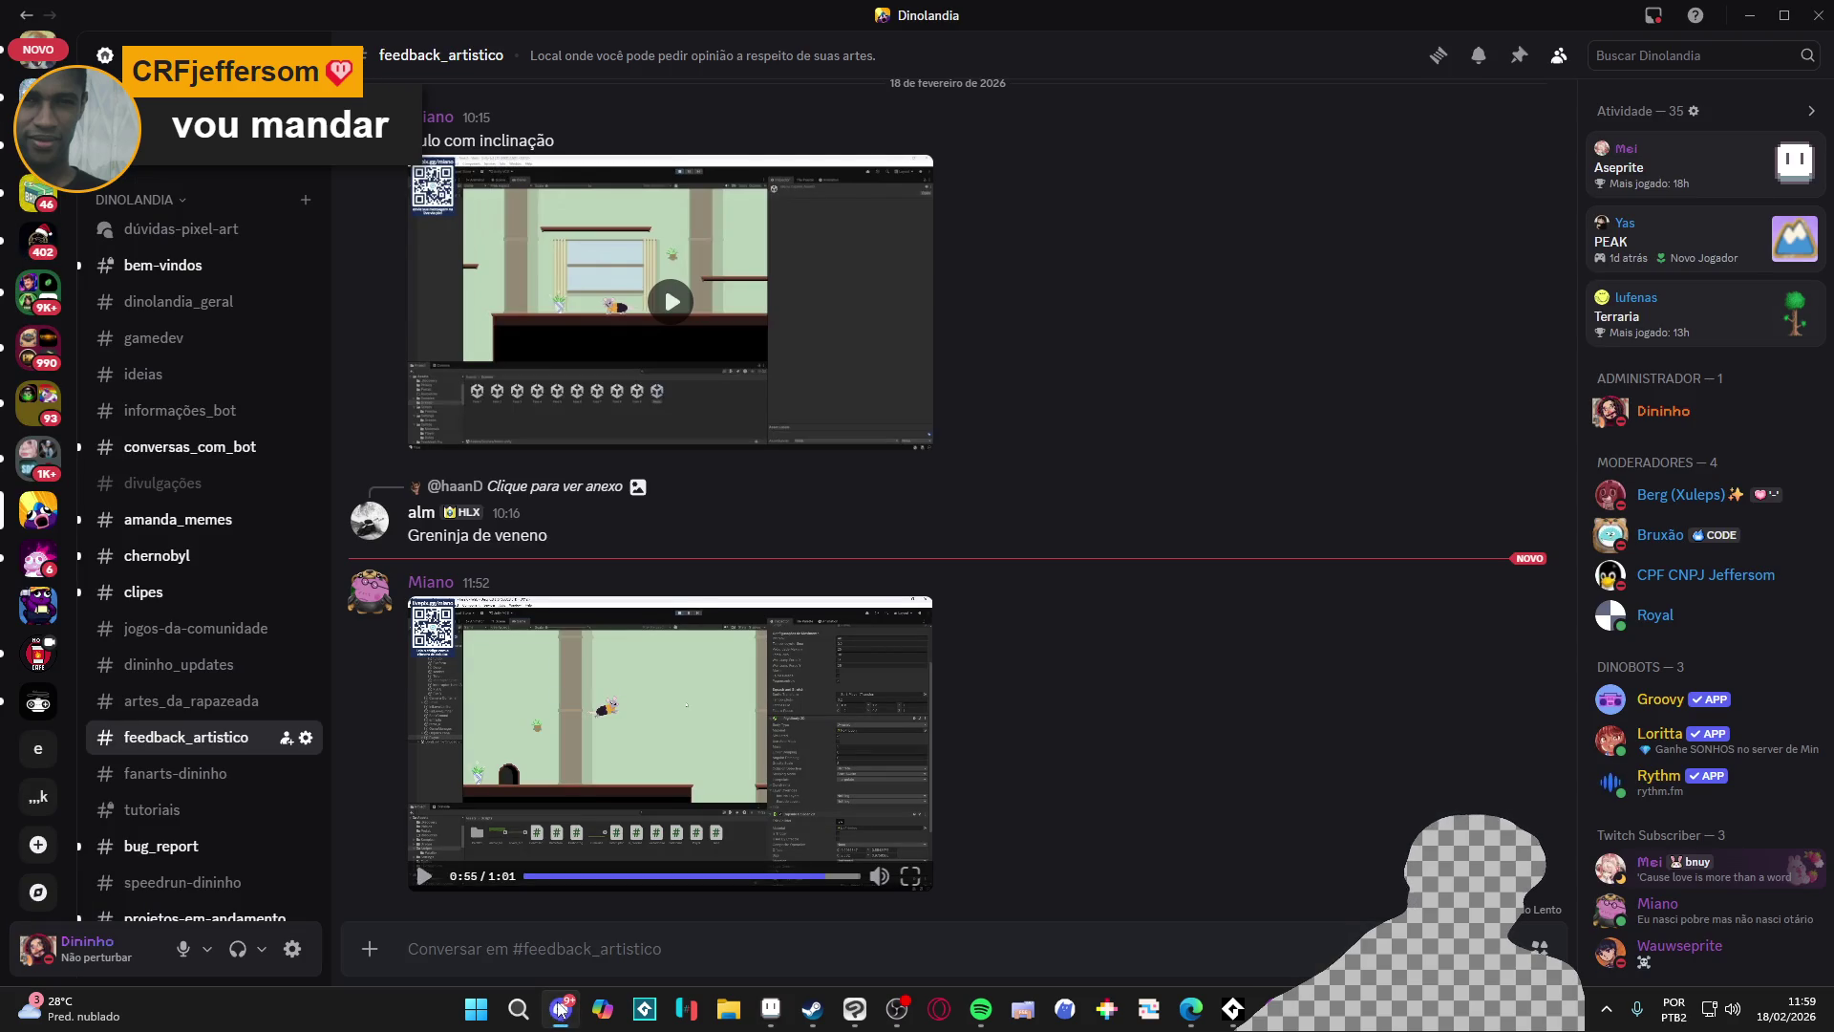
Step: Scroll up through the feedback_artistico posts, then switch back to Aseprite
{"action": "scroll", "coordinate": [38, 245], "scroll_direction": "up", "scroll_amount": 5}
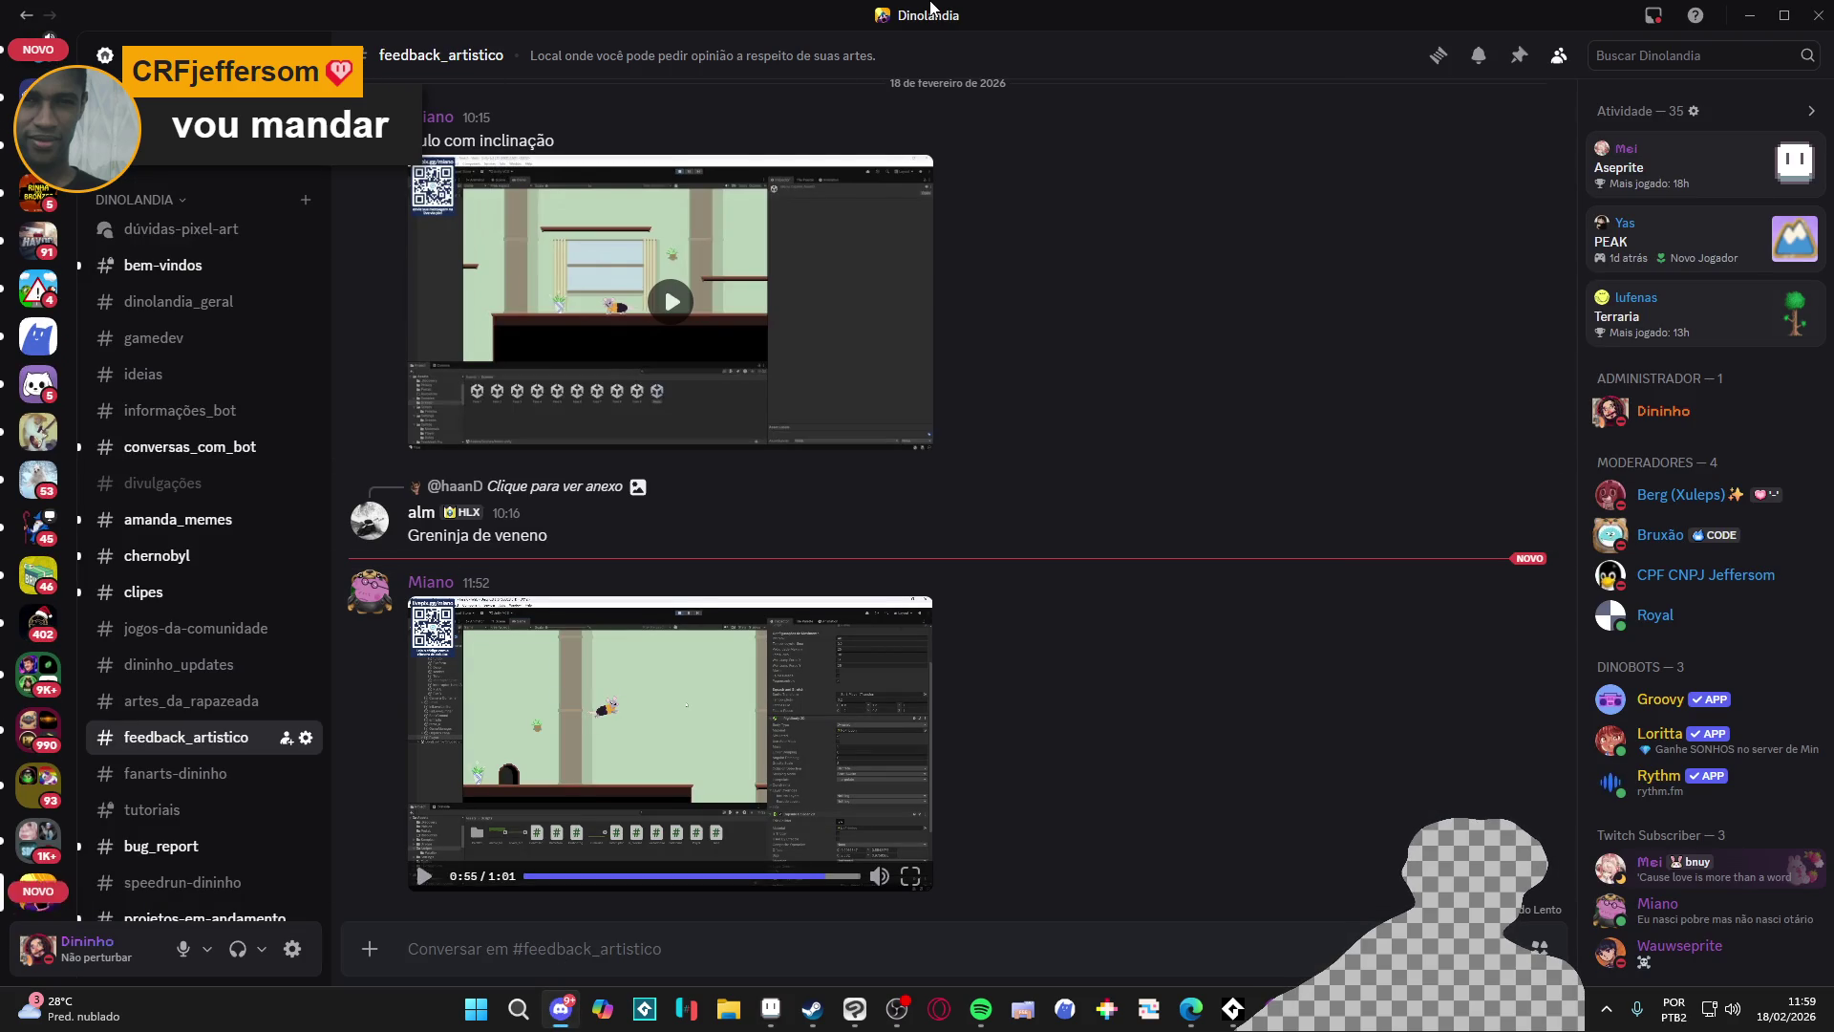
{"action": "scroll", "coordinate": [10, 158], "scroll_direction": "up", "scroll_amount": 5}
{"action": "key", "text": "alt+Tab"}
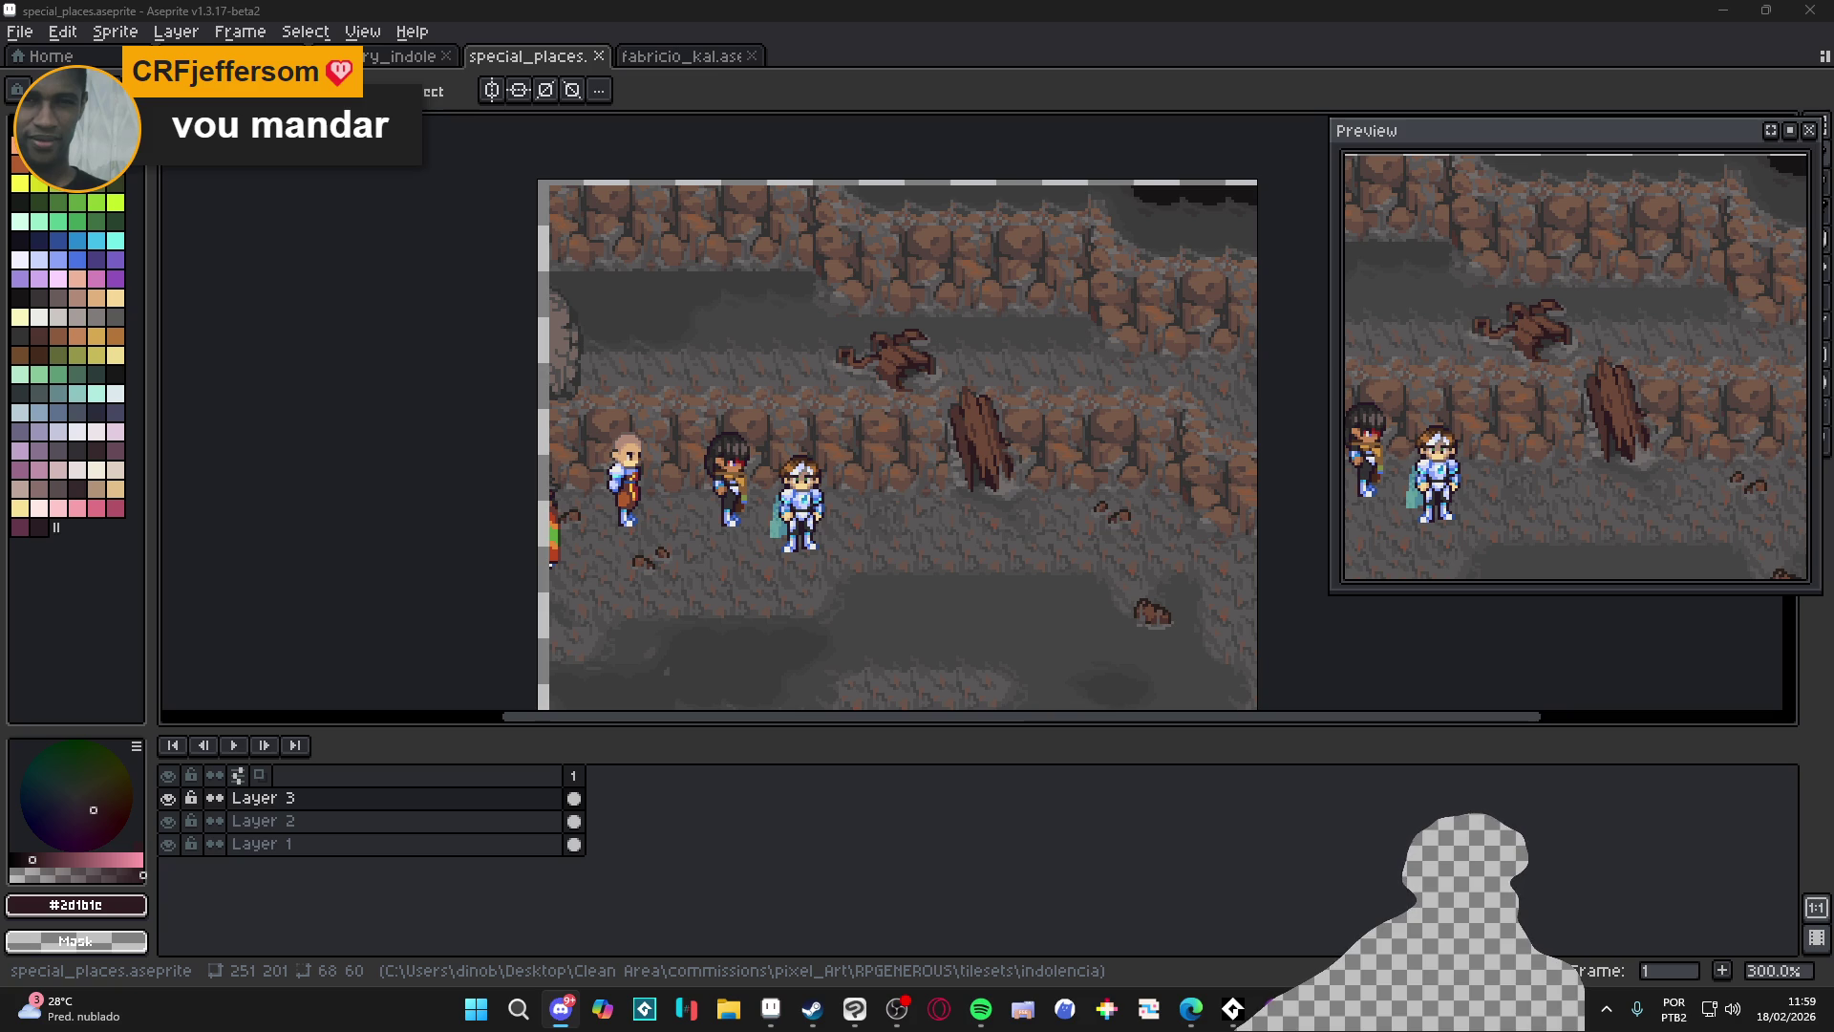
Step: Alt+Tab from Aseprite to Discord's #feedback_artistico channel with the gameplay videos
{"action": "key", "text": "alt+Tab"}
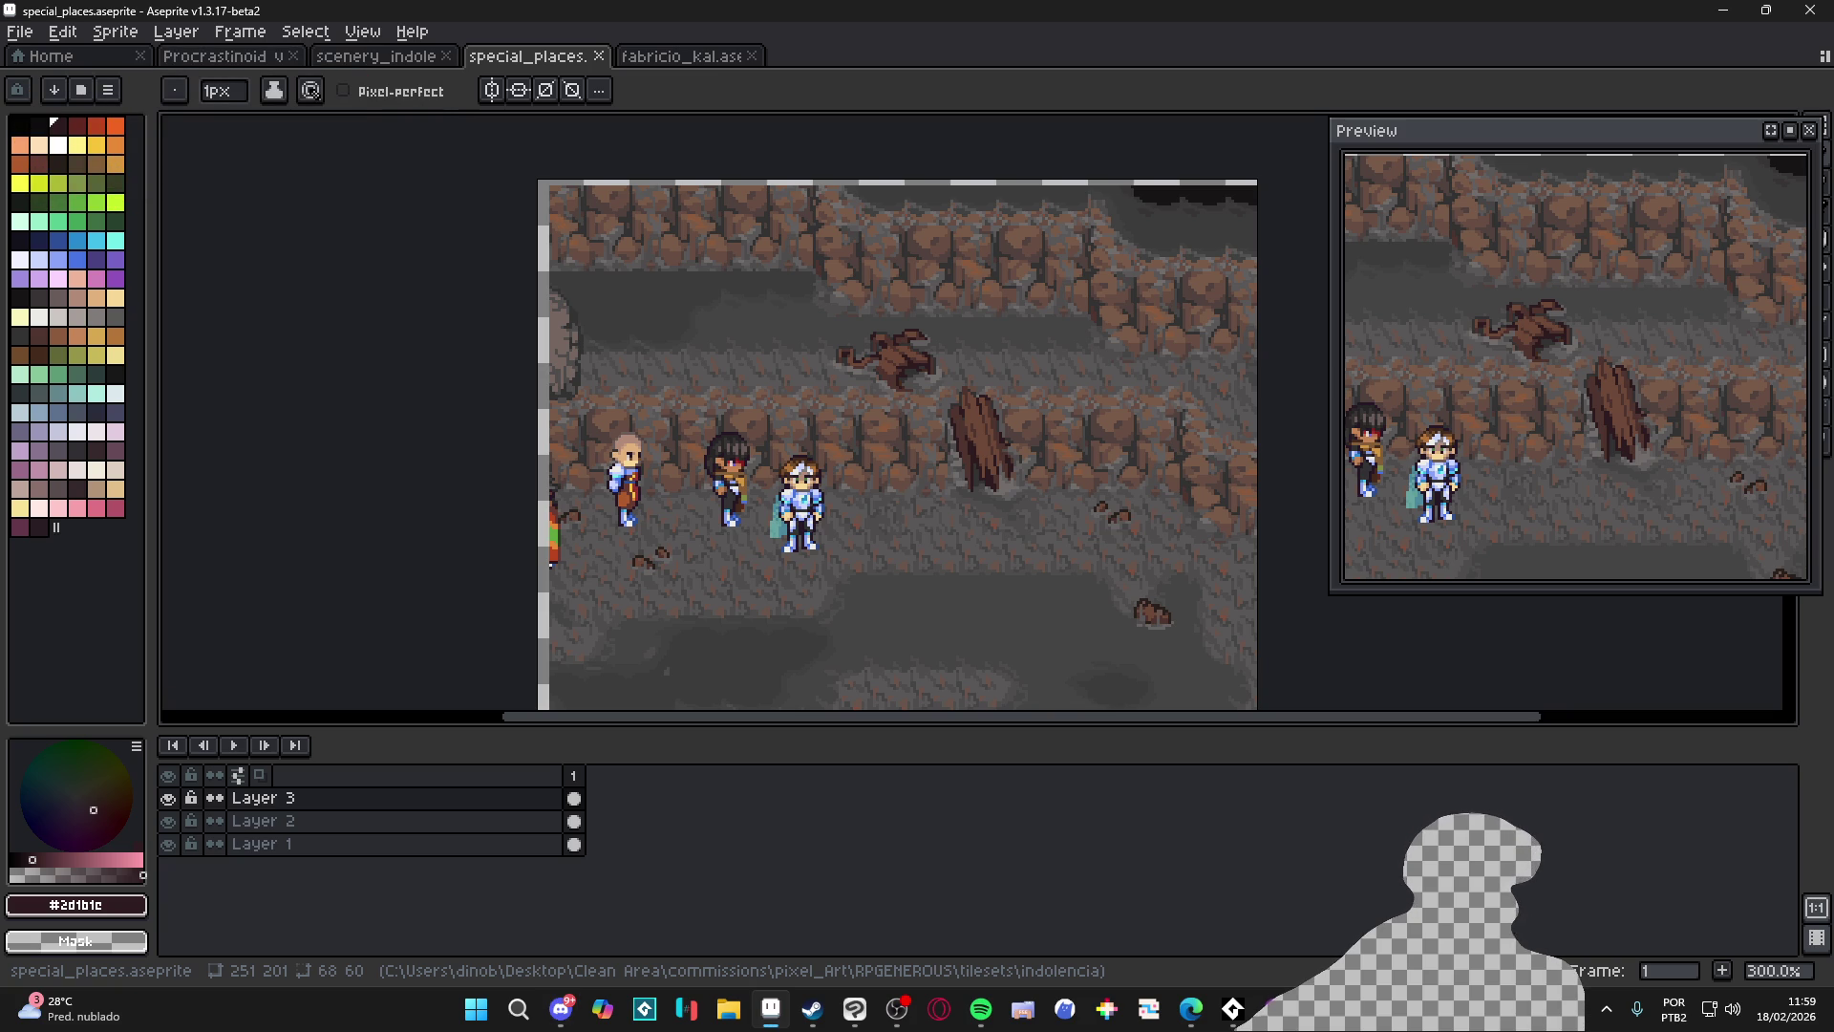
{"action": "key", "text": "alt+Tab"}
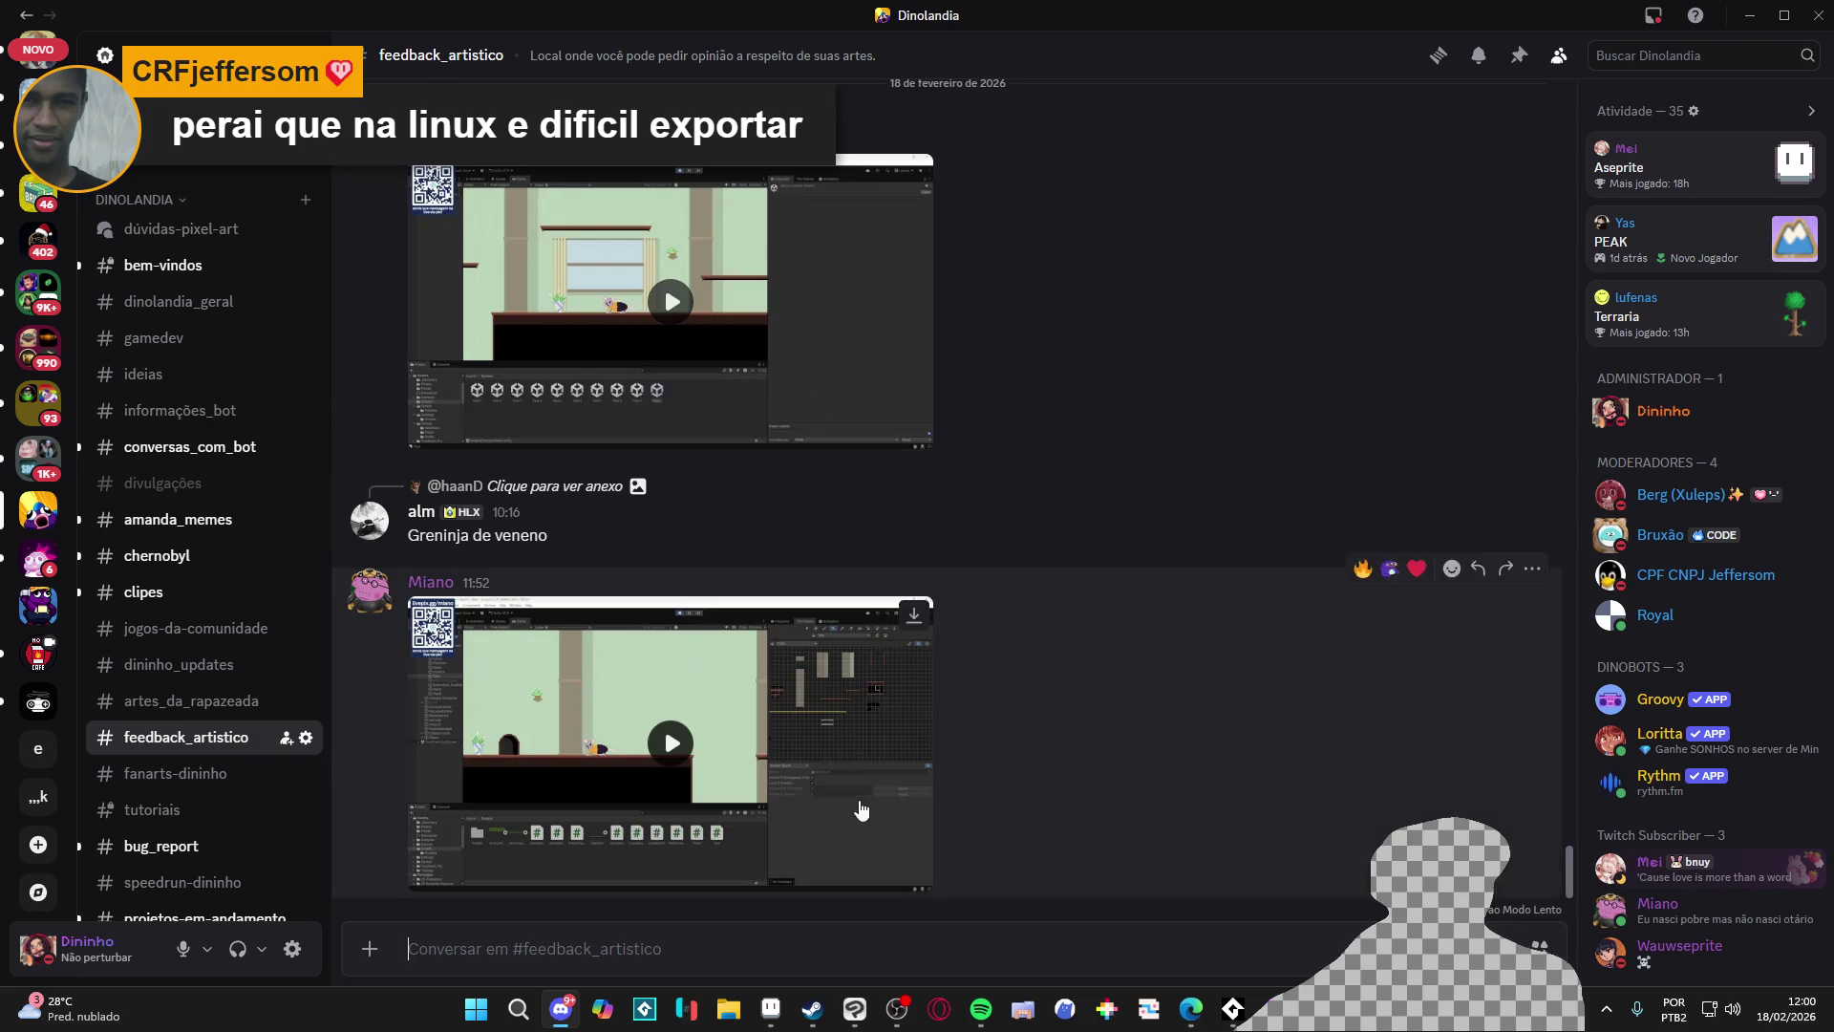
Step: Bring Steam forward and open Graytail's store page from the Library
{"action": "mouse_move", "coordinate": [812, 1009]}
{"action": "left_click", "coordinate": [772, 909]}
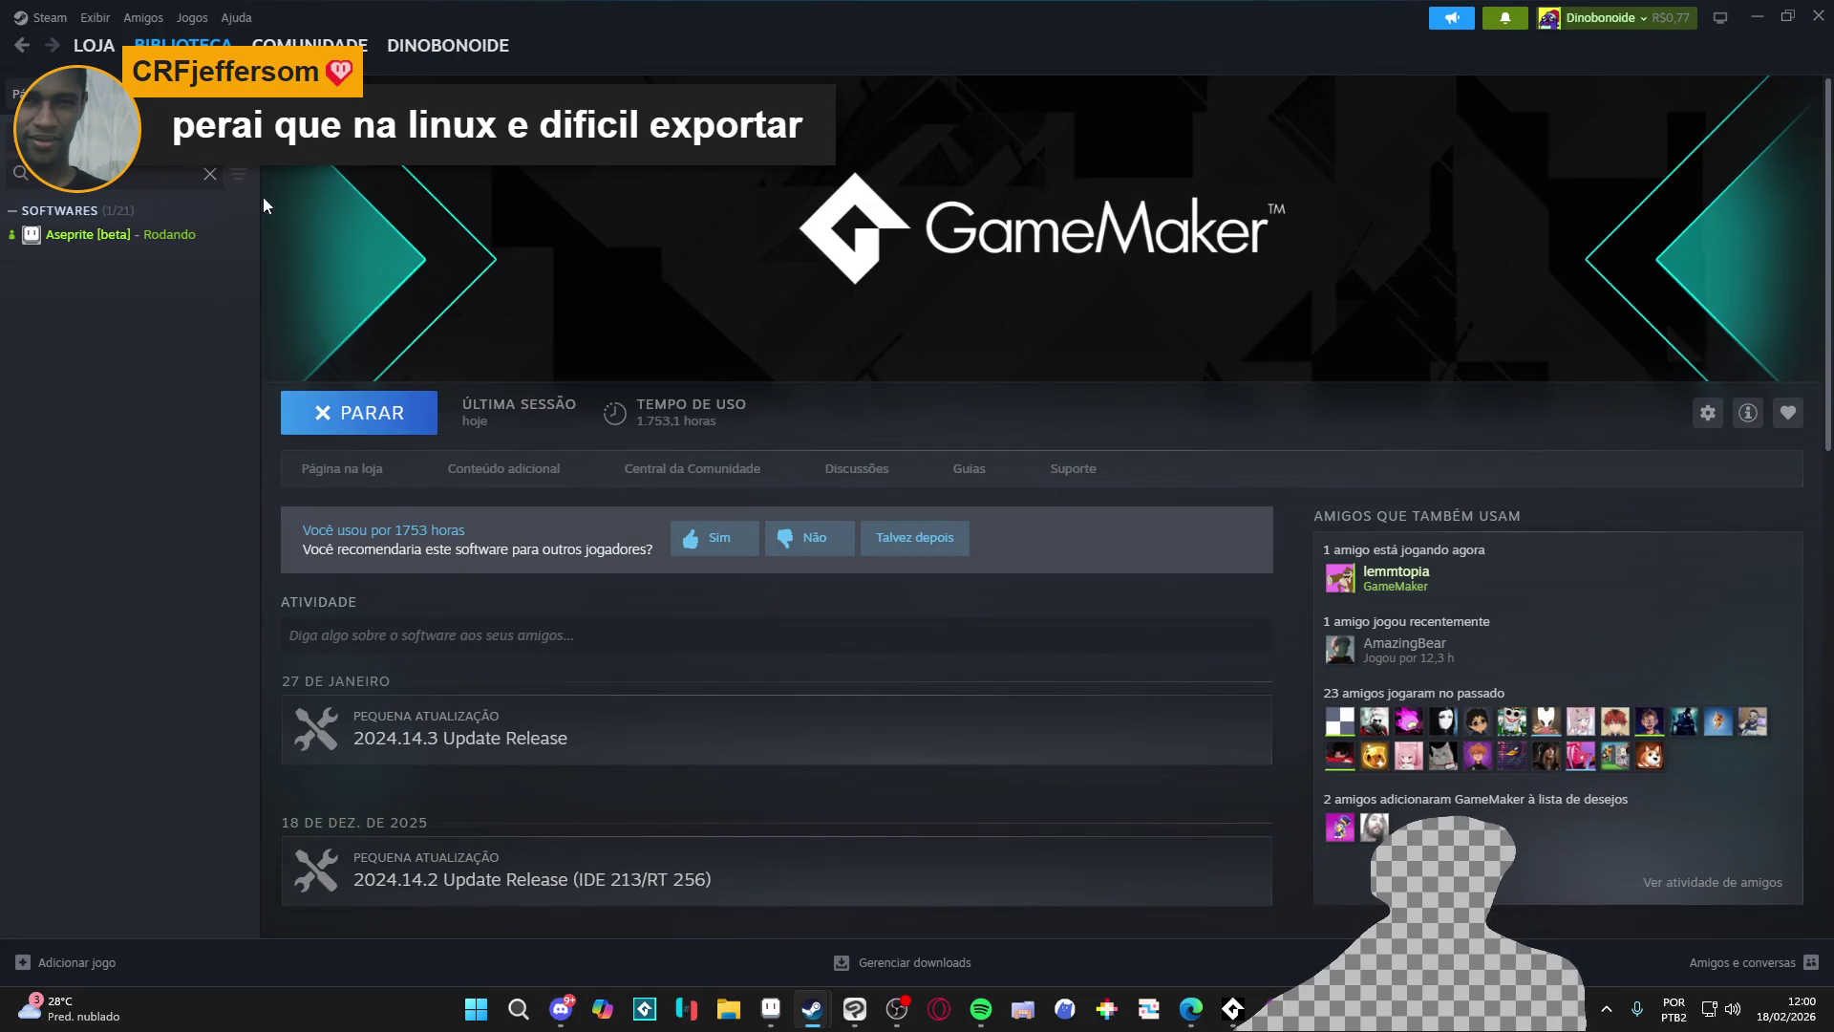
{"action": "left_click", "coordinate": [170, 45]}
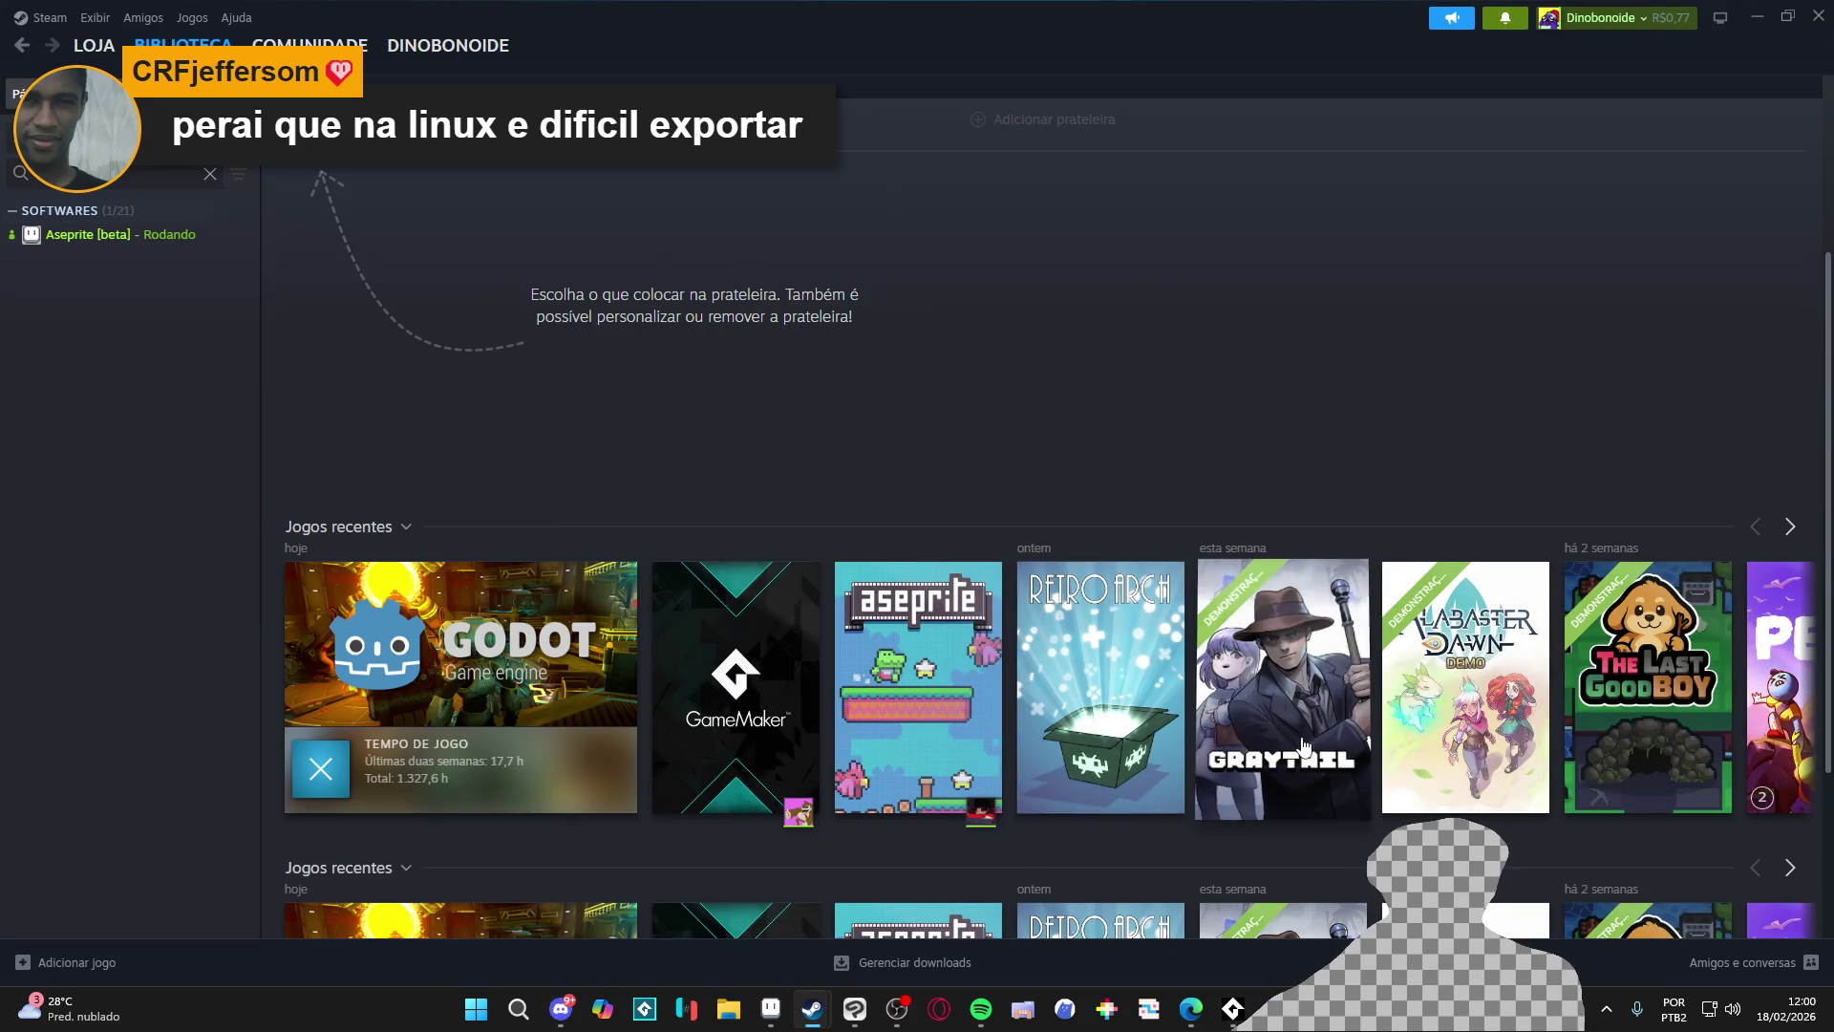
{"action": "left_click", "coordinate": [1324, 677]}
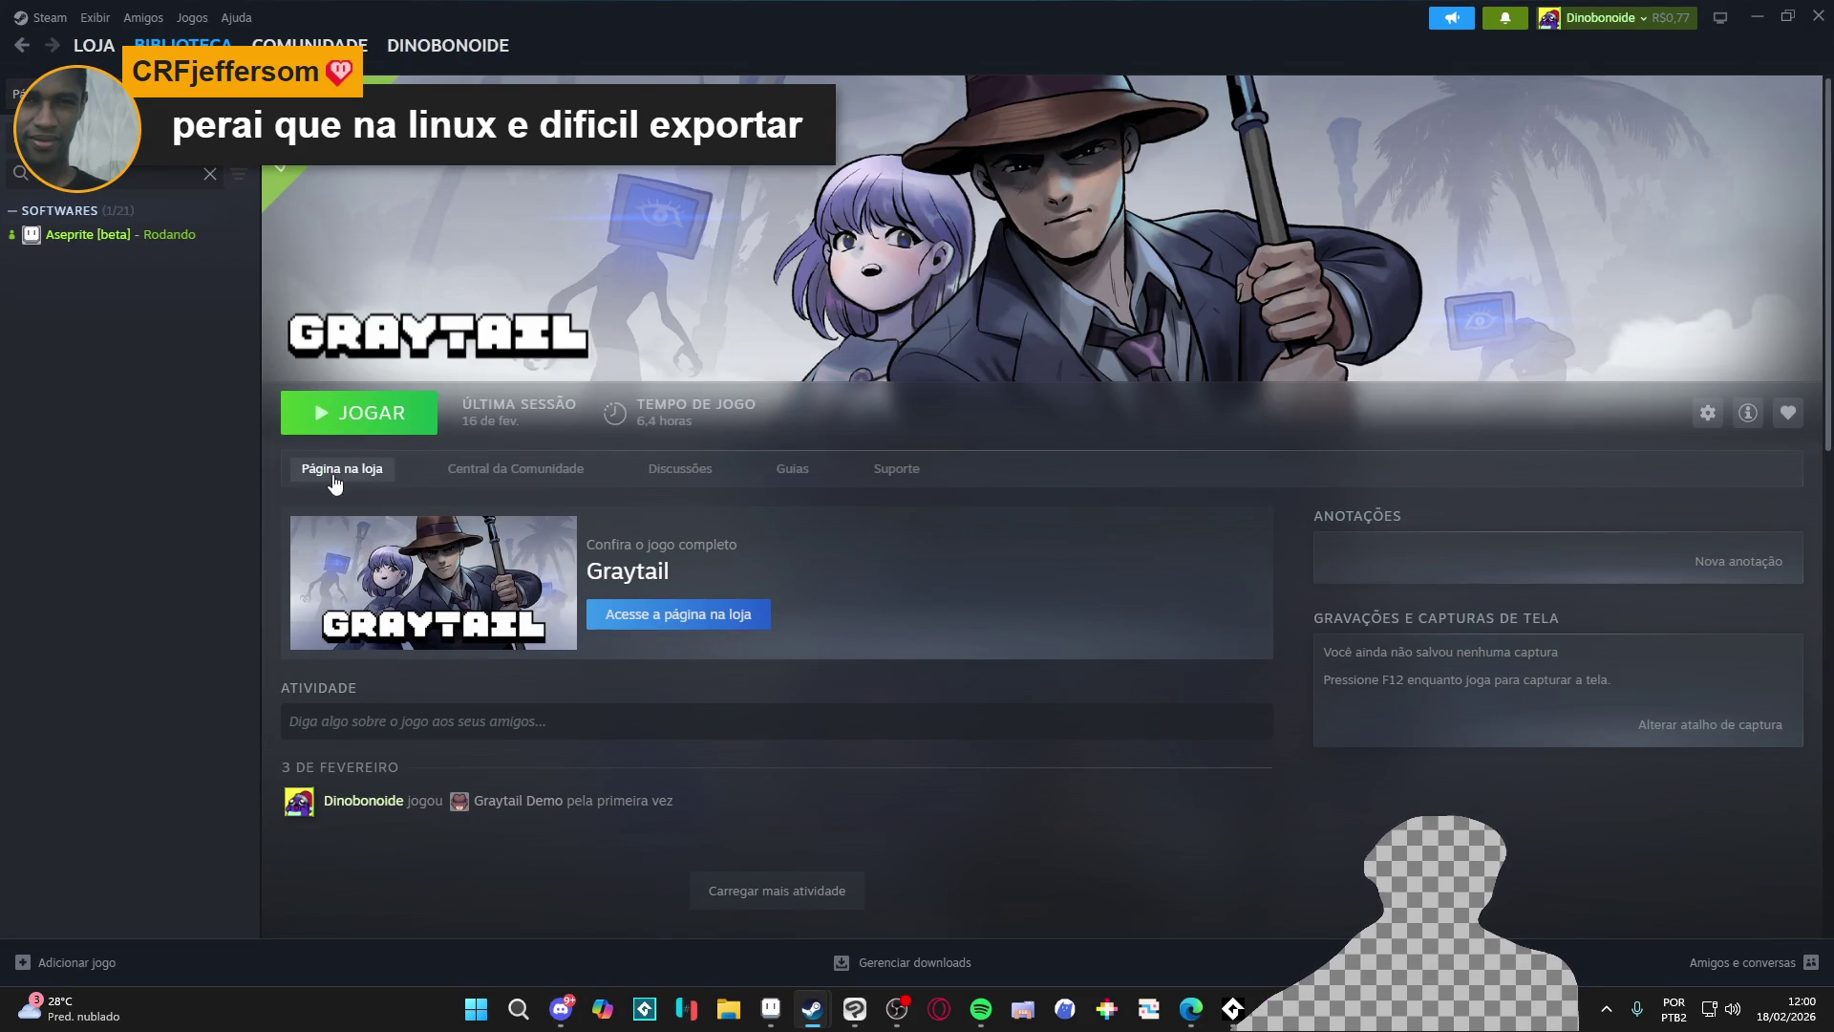
{"action": "left_click", "coordinate": [334, 475]}
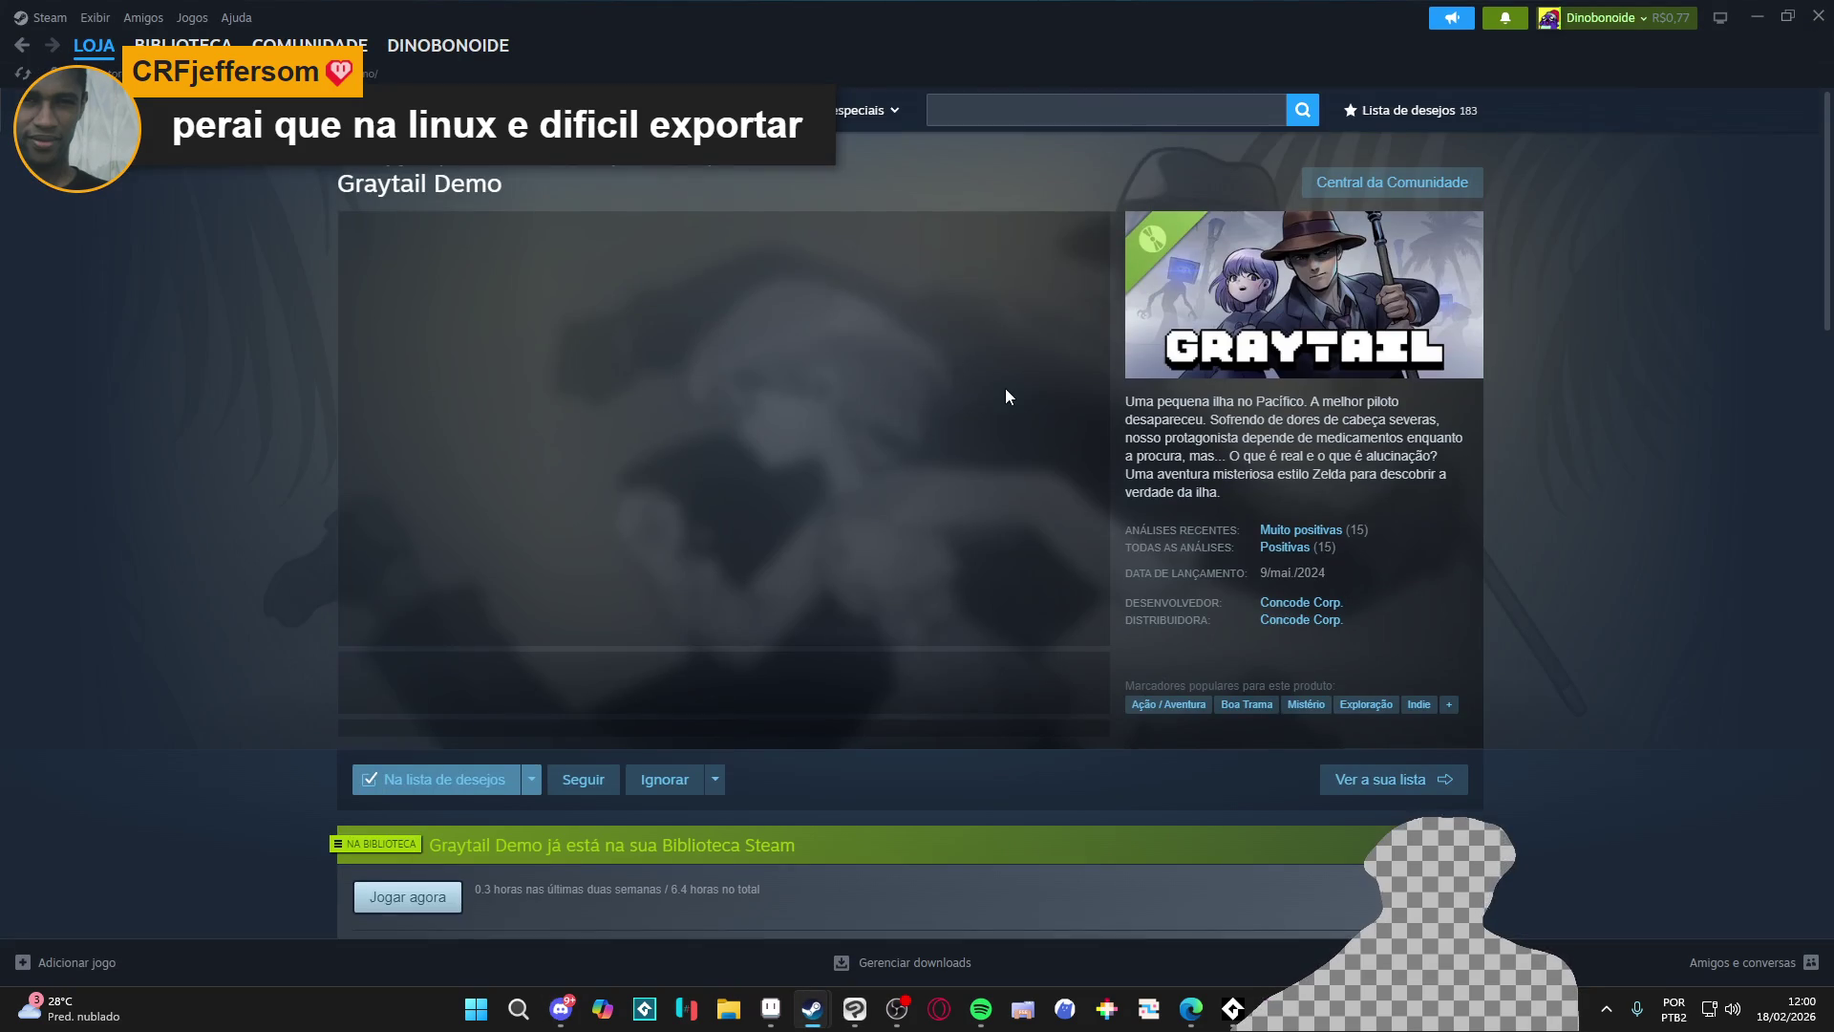
Step: View the Graytail screenshots full size, advancing to image 3 of 13
{"action": "left_click", "coordinate": [508, 682]}
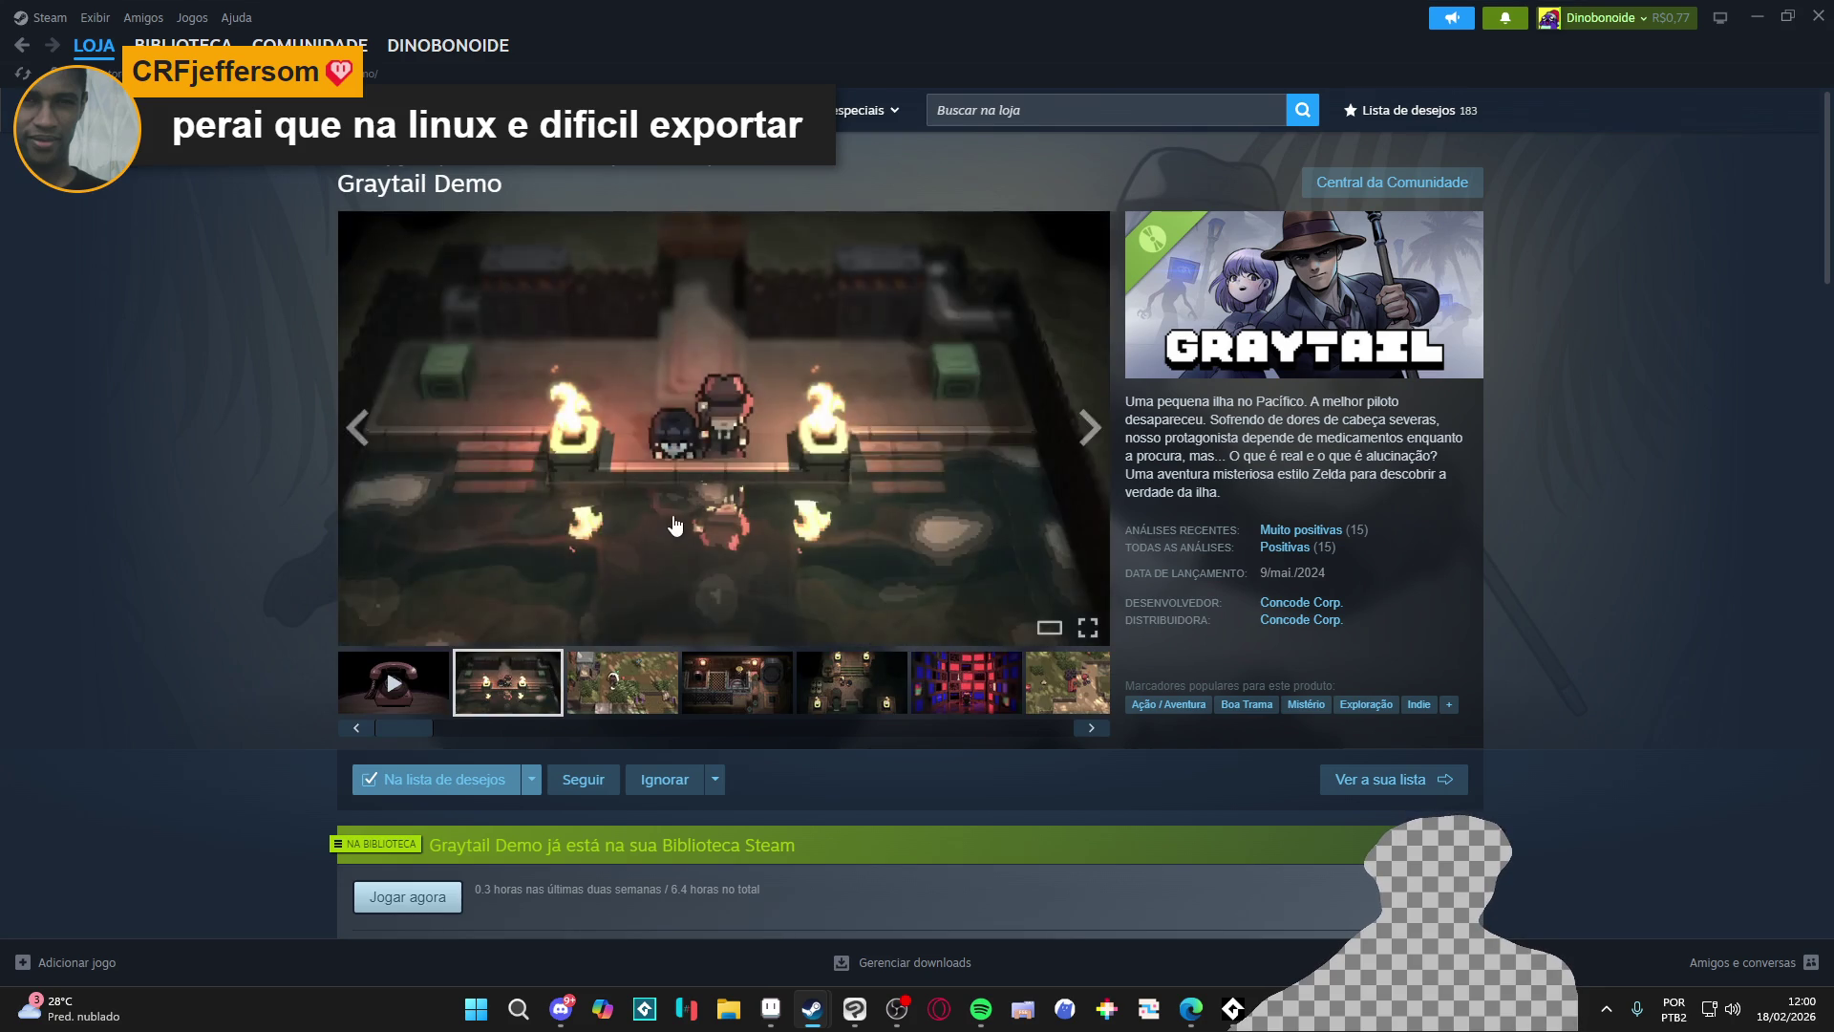
{"action": "left_click", "coordinate": [955, 497]}
{"action": "left_click", "coordinate": [1541, 509]}
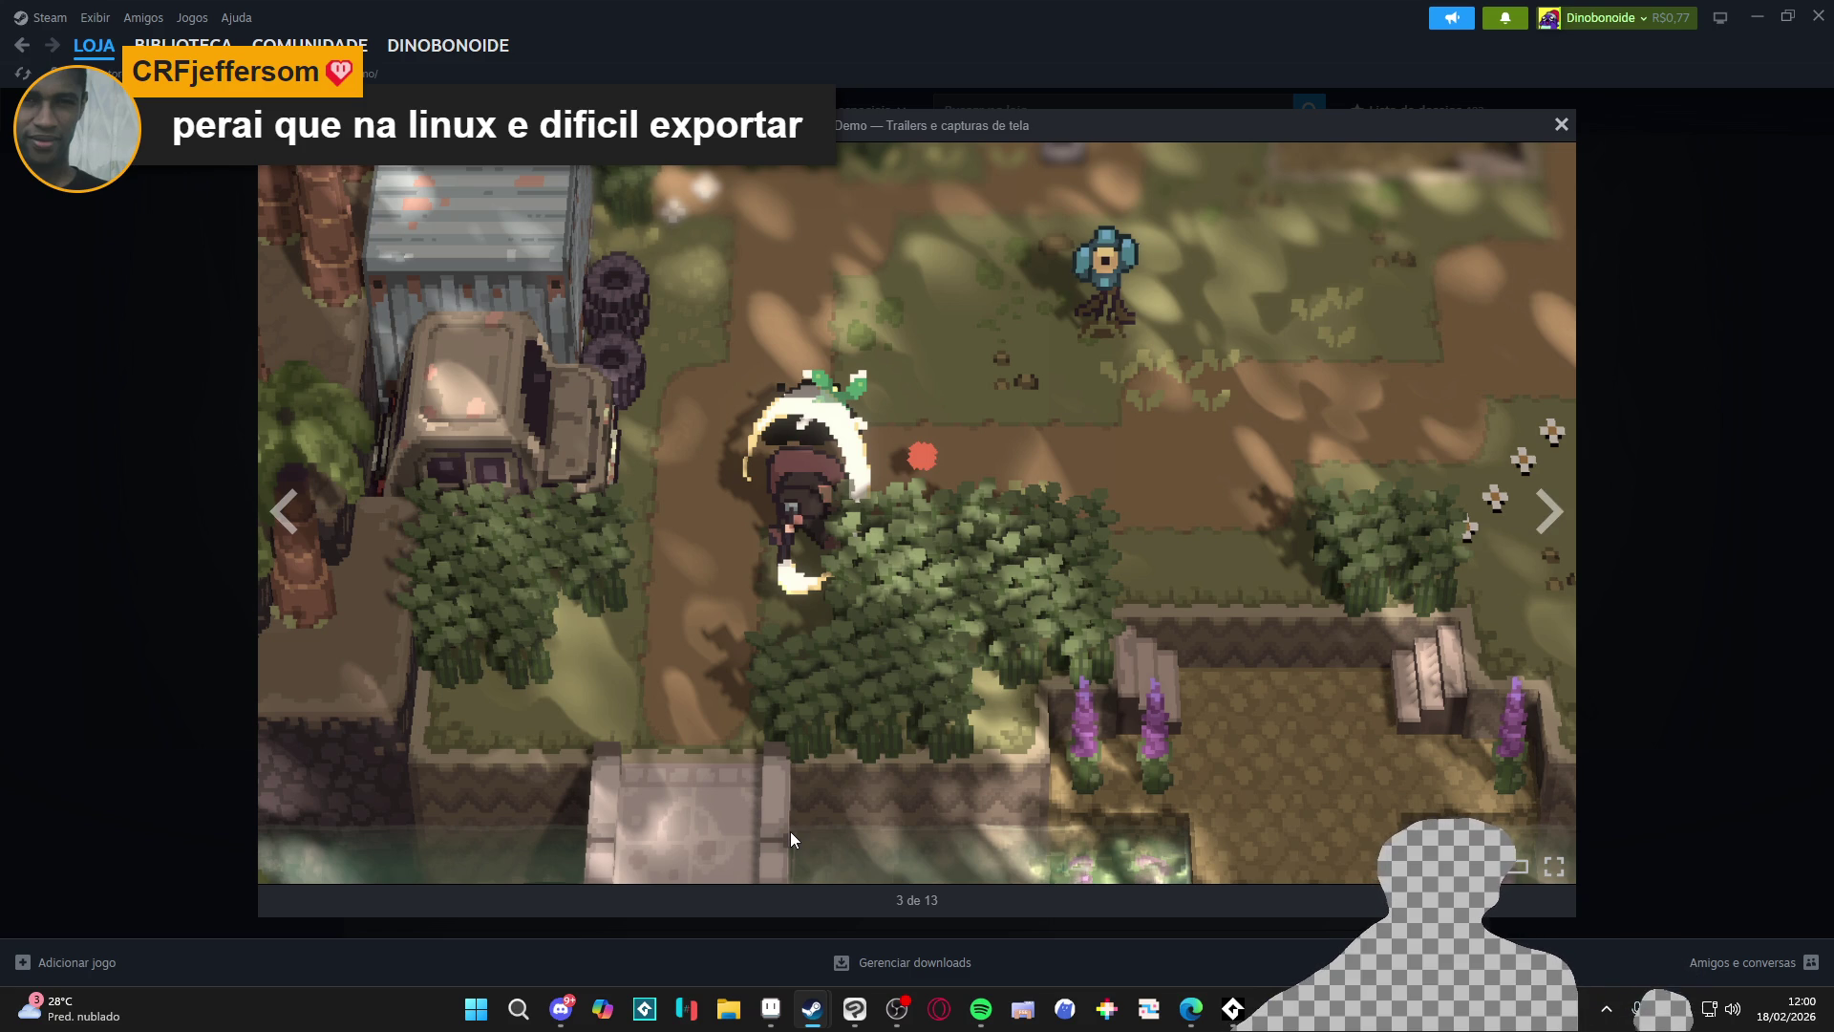
Step: Advance through screenshots 4 to 11 of 13, then close the viewer
{"action": "left_click", "coordinate": [1536, 522]}
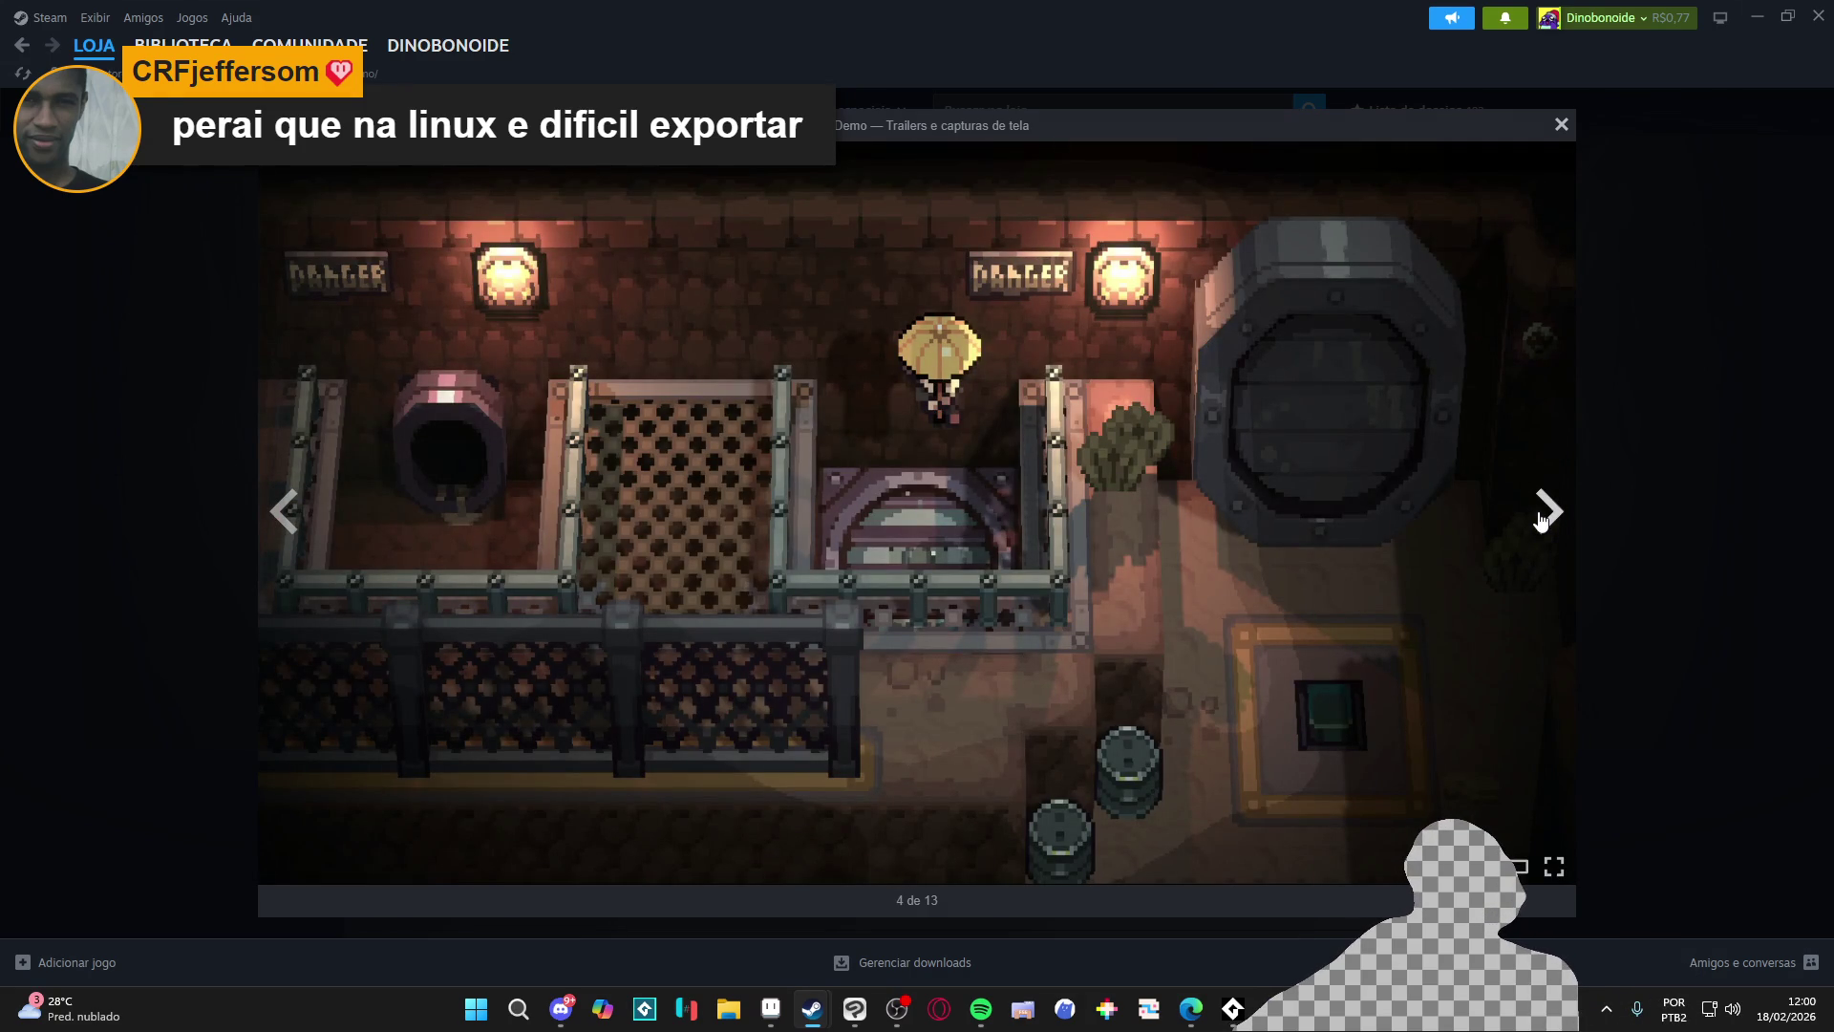
{"action": "left_click", "coordinate": [1540, 521]}
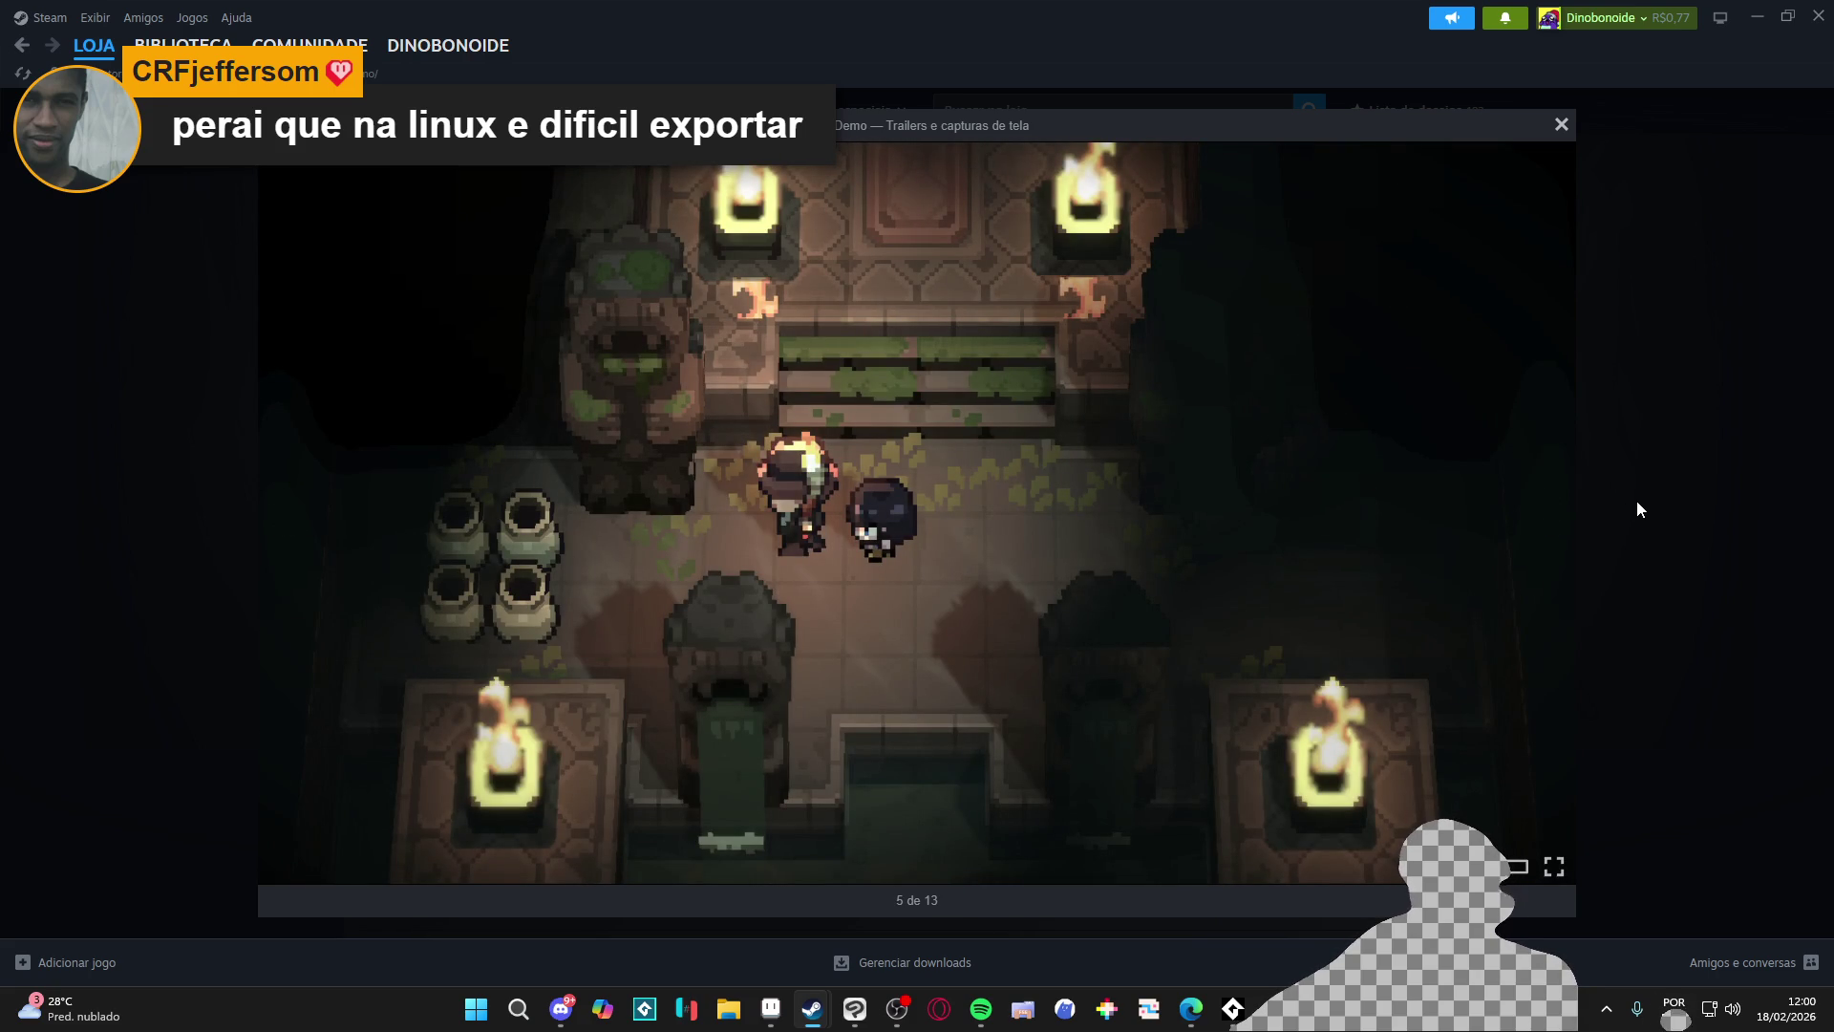
{"action": "left_click", "coordinate": [1548, 516]}
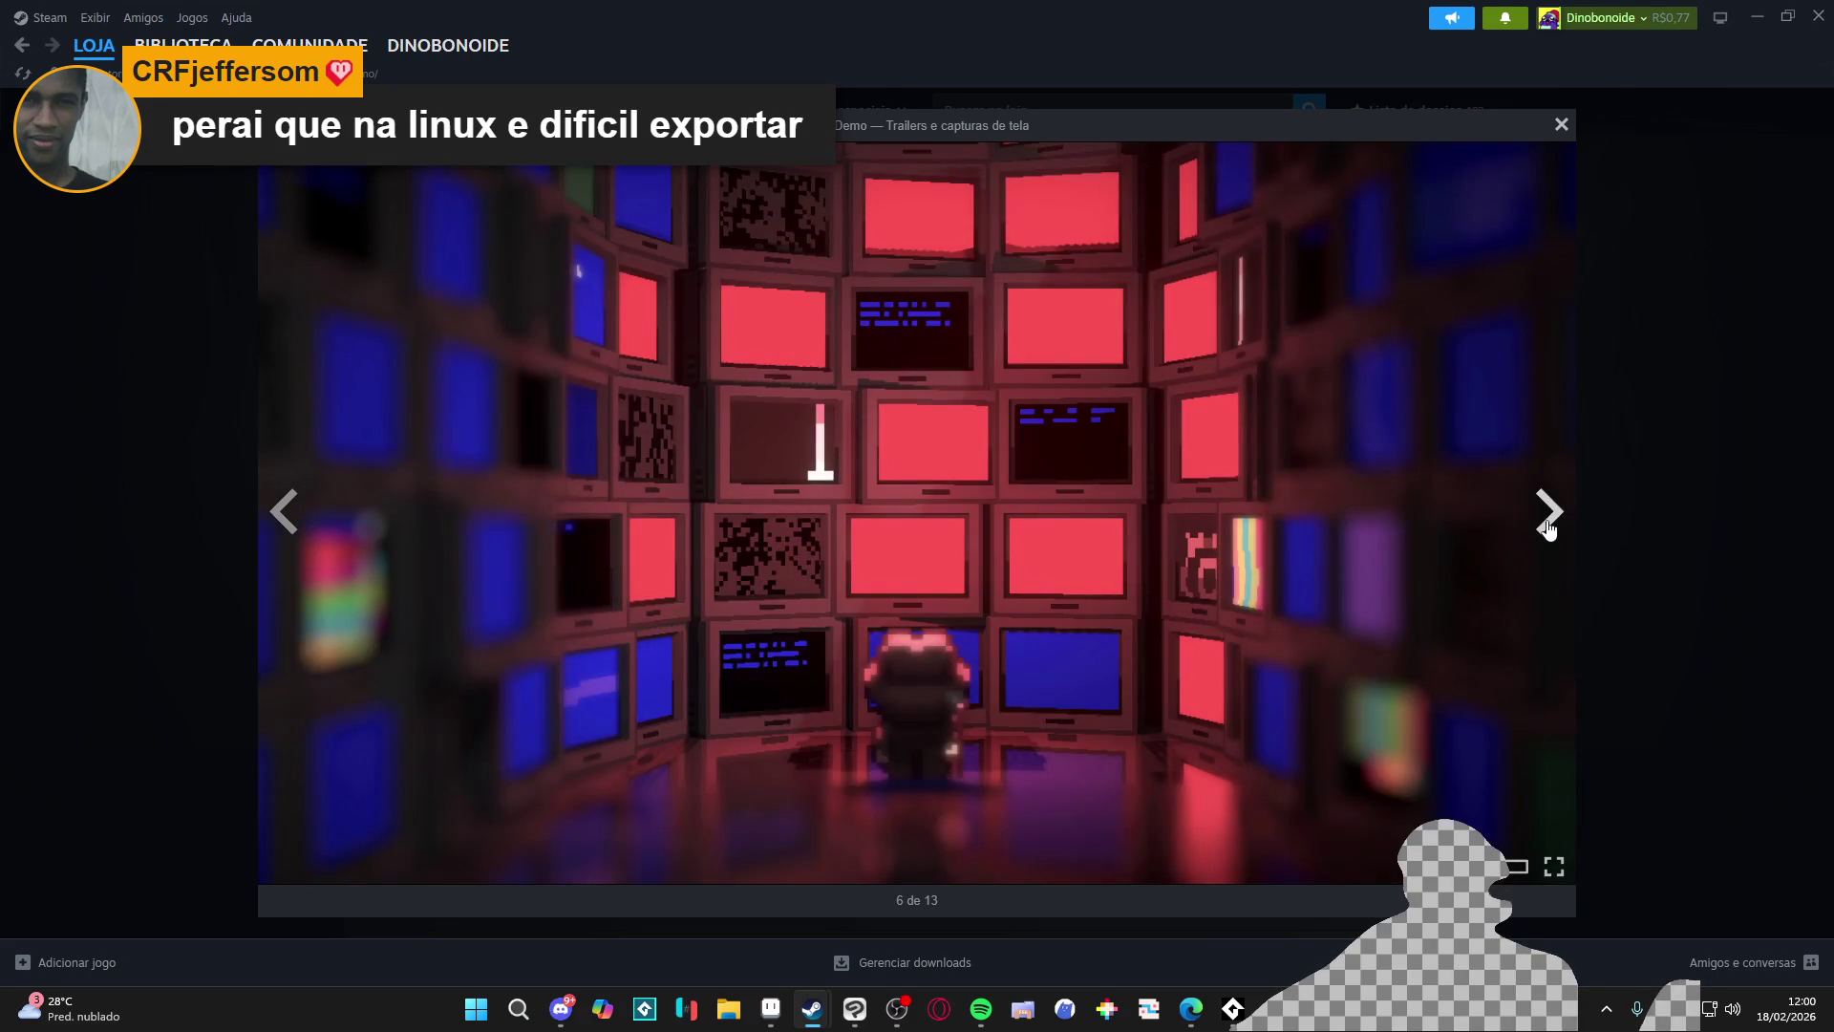
{"action": "left_click", "coordinate": [1547, 524]}
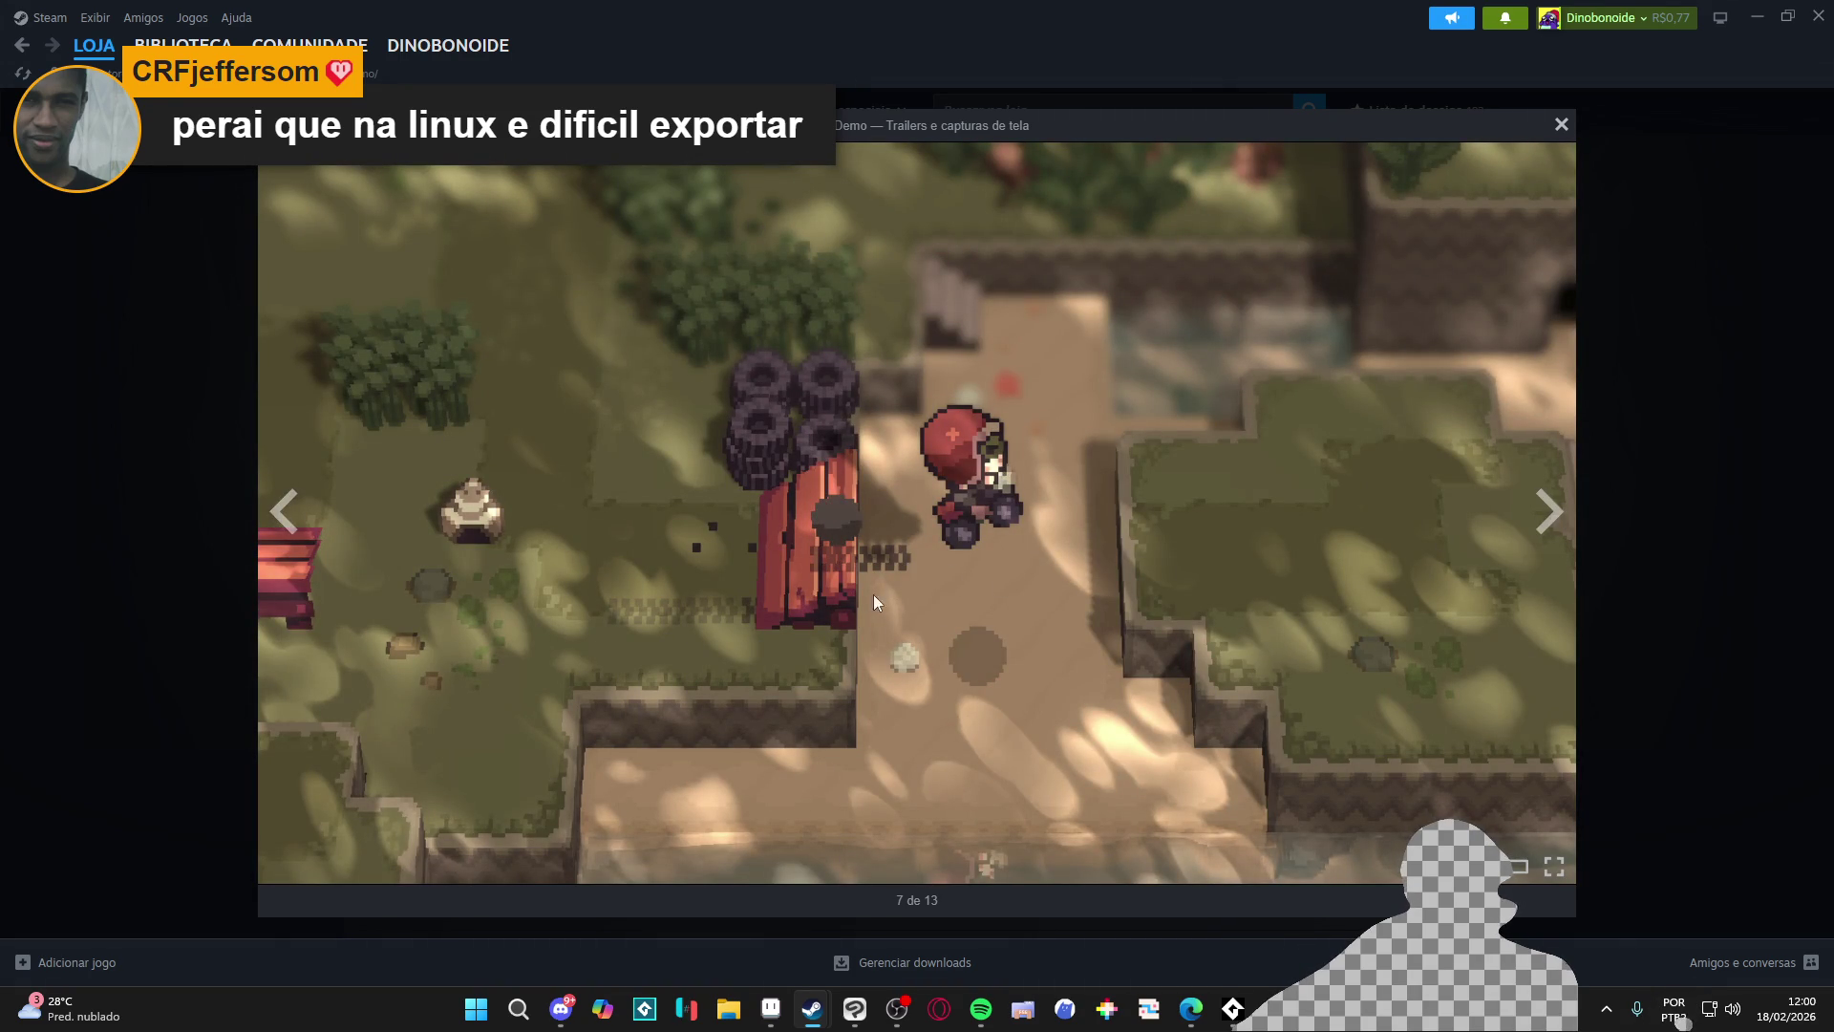
{"action": "left_click", "coordinate": [1551, 518]}
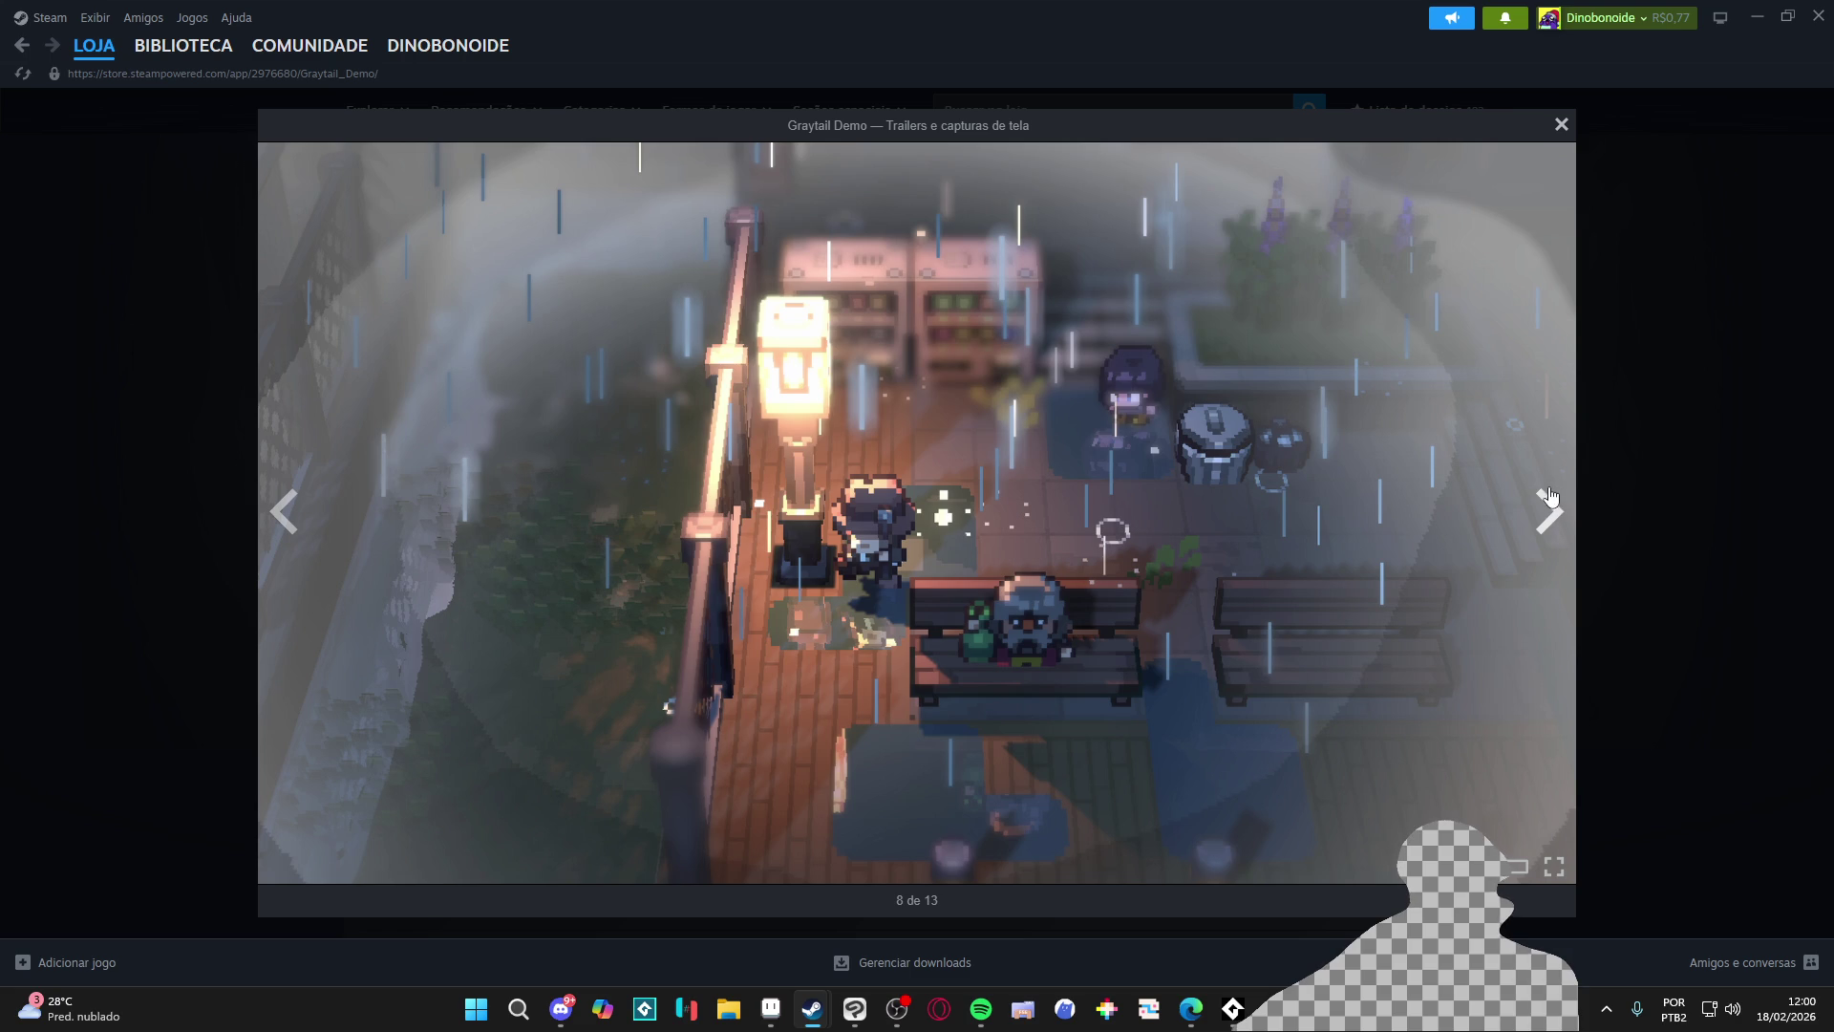
{"action": "left_click", "coordinate": [1551, 515]}
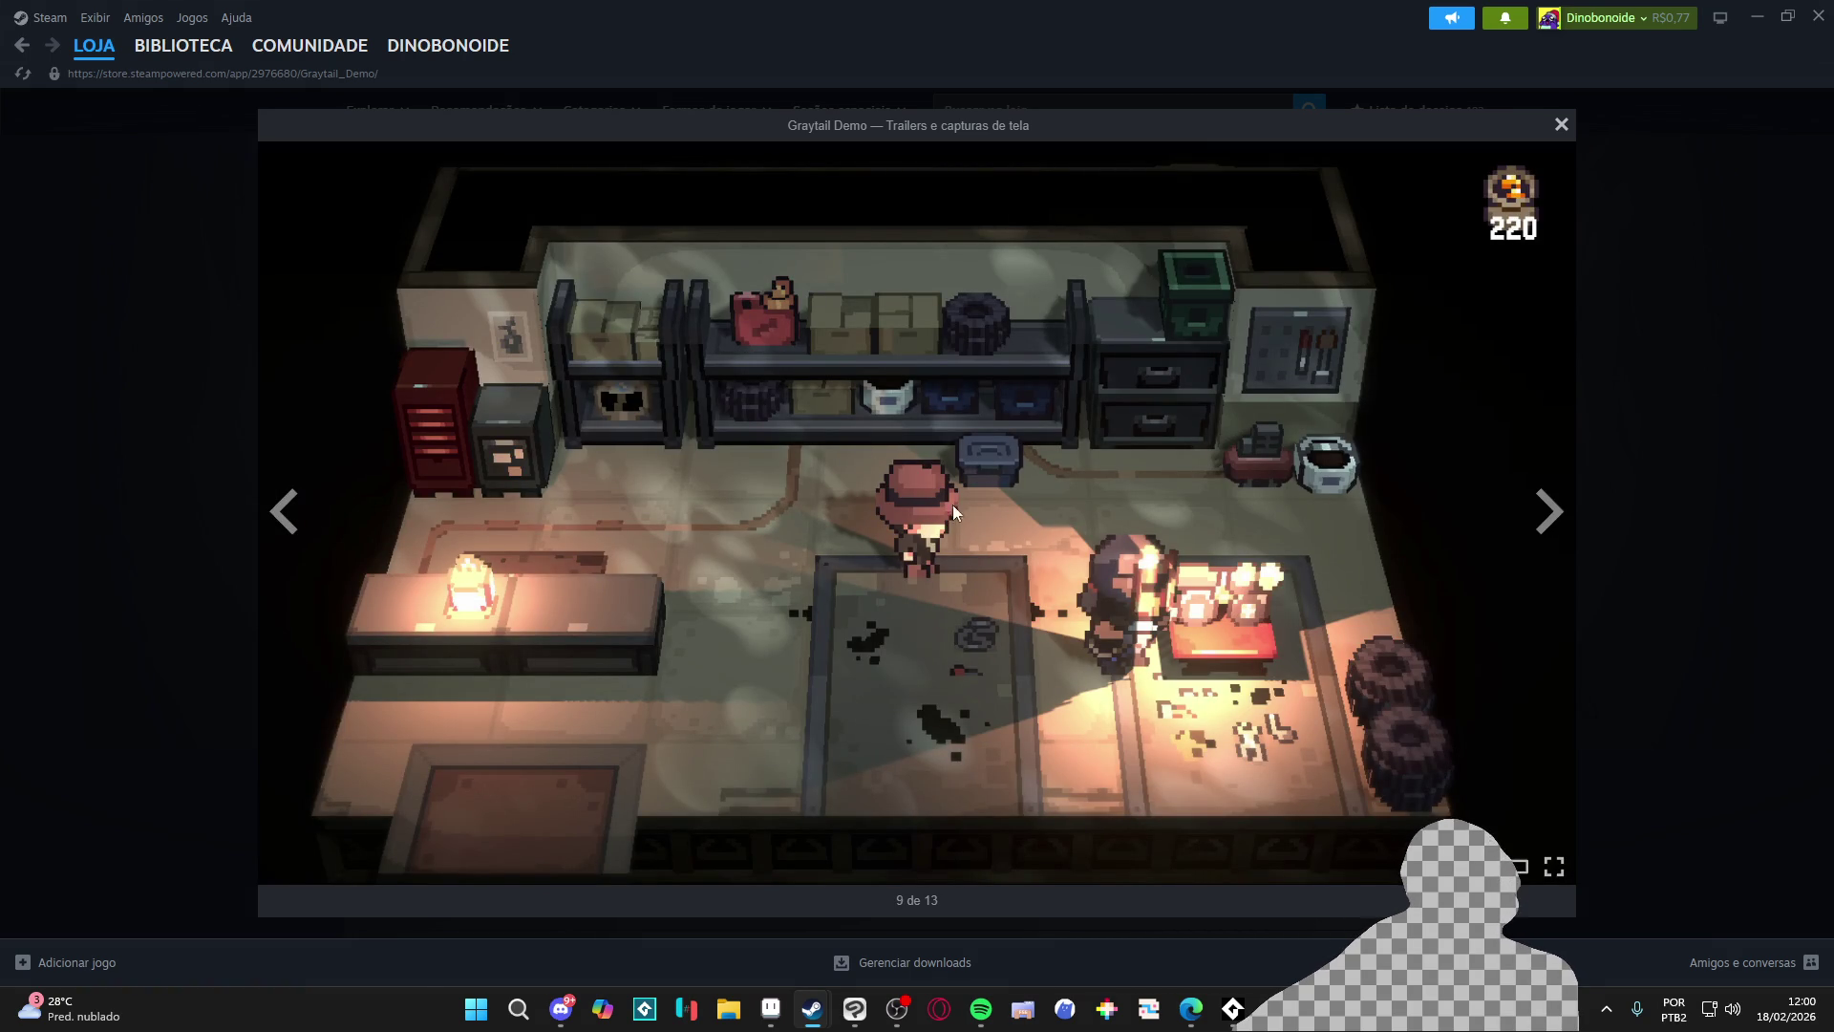
{"action": "left_click", "coordinate": [1549, 513]}
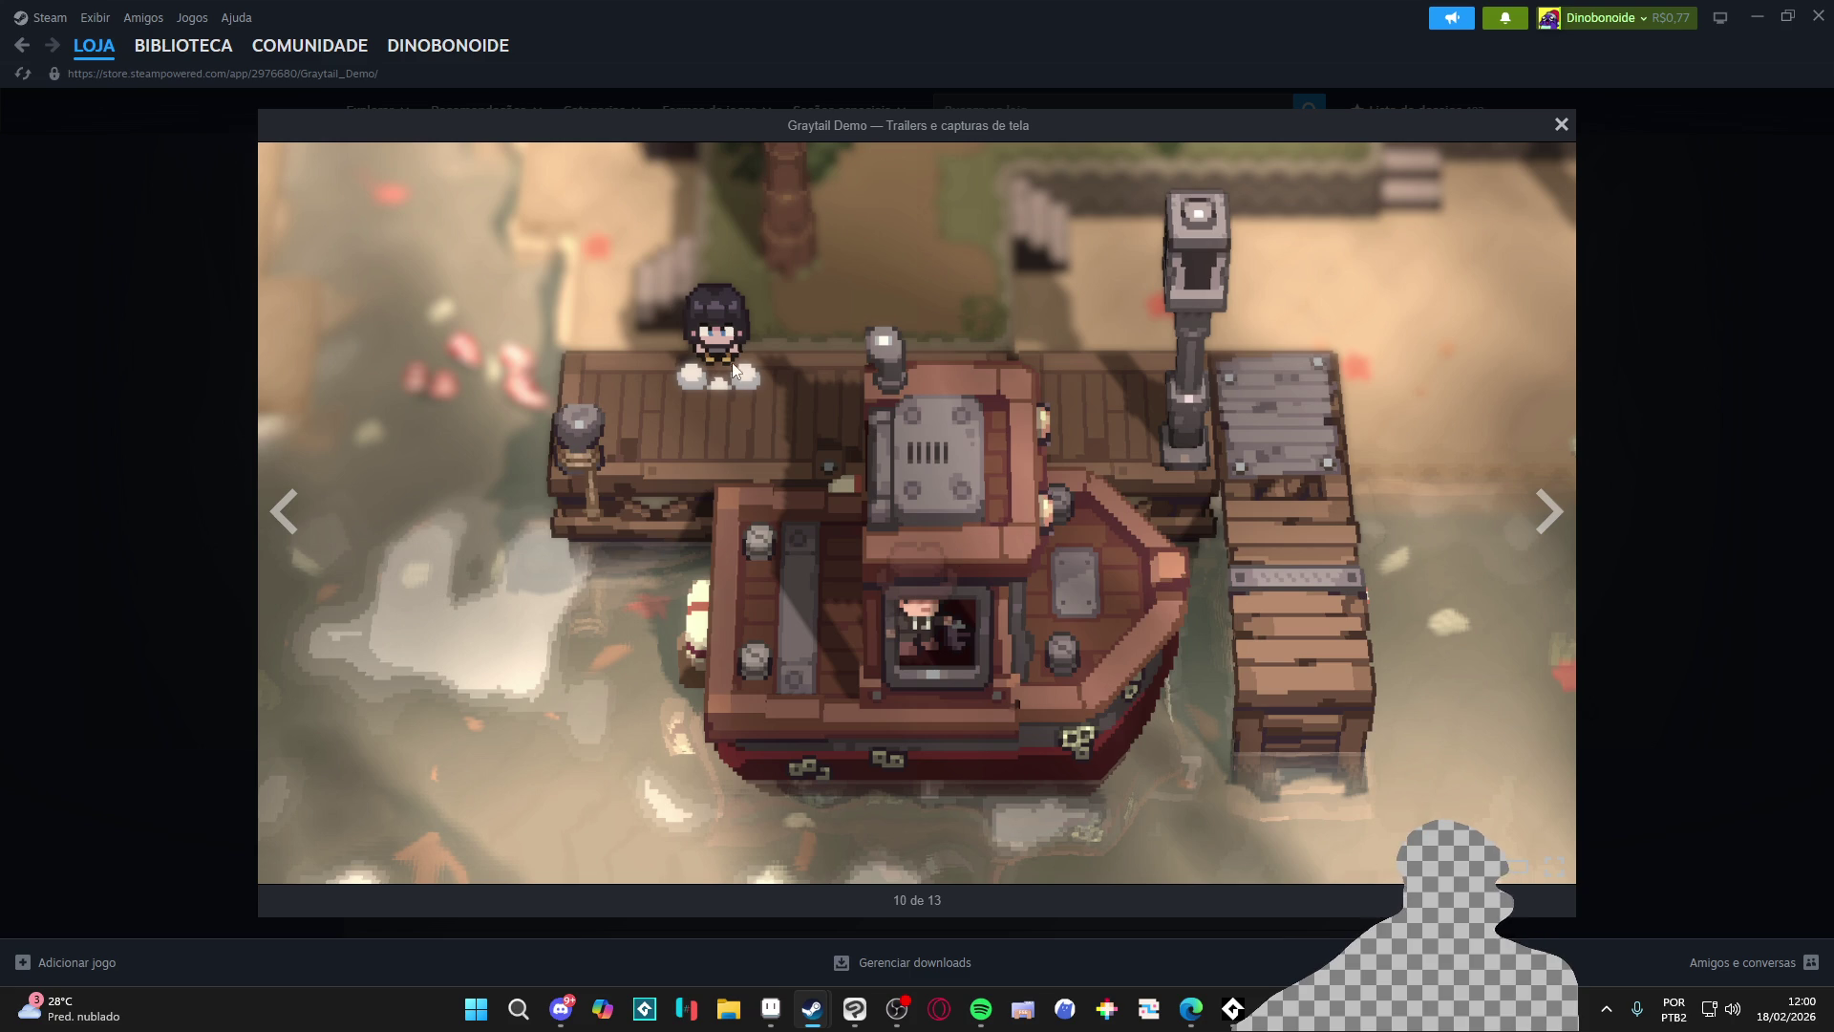
{"action": "left_click", "coordinate": [1550, 513]}
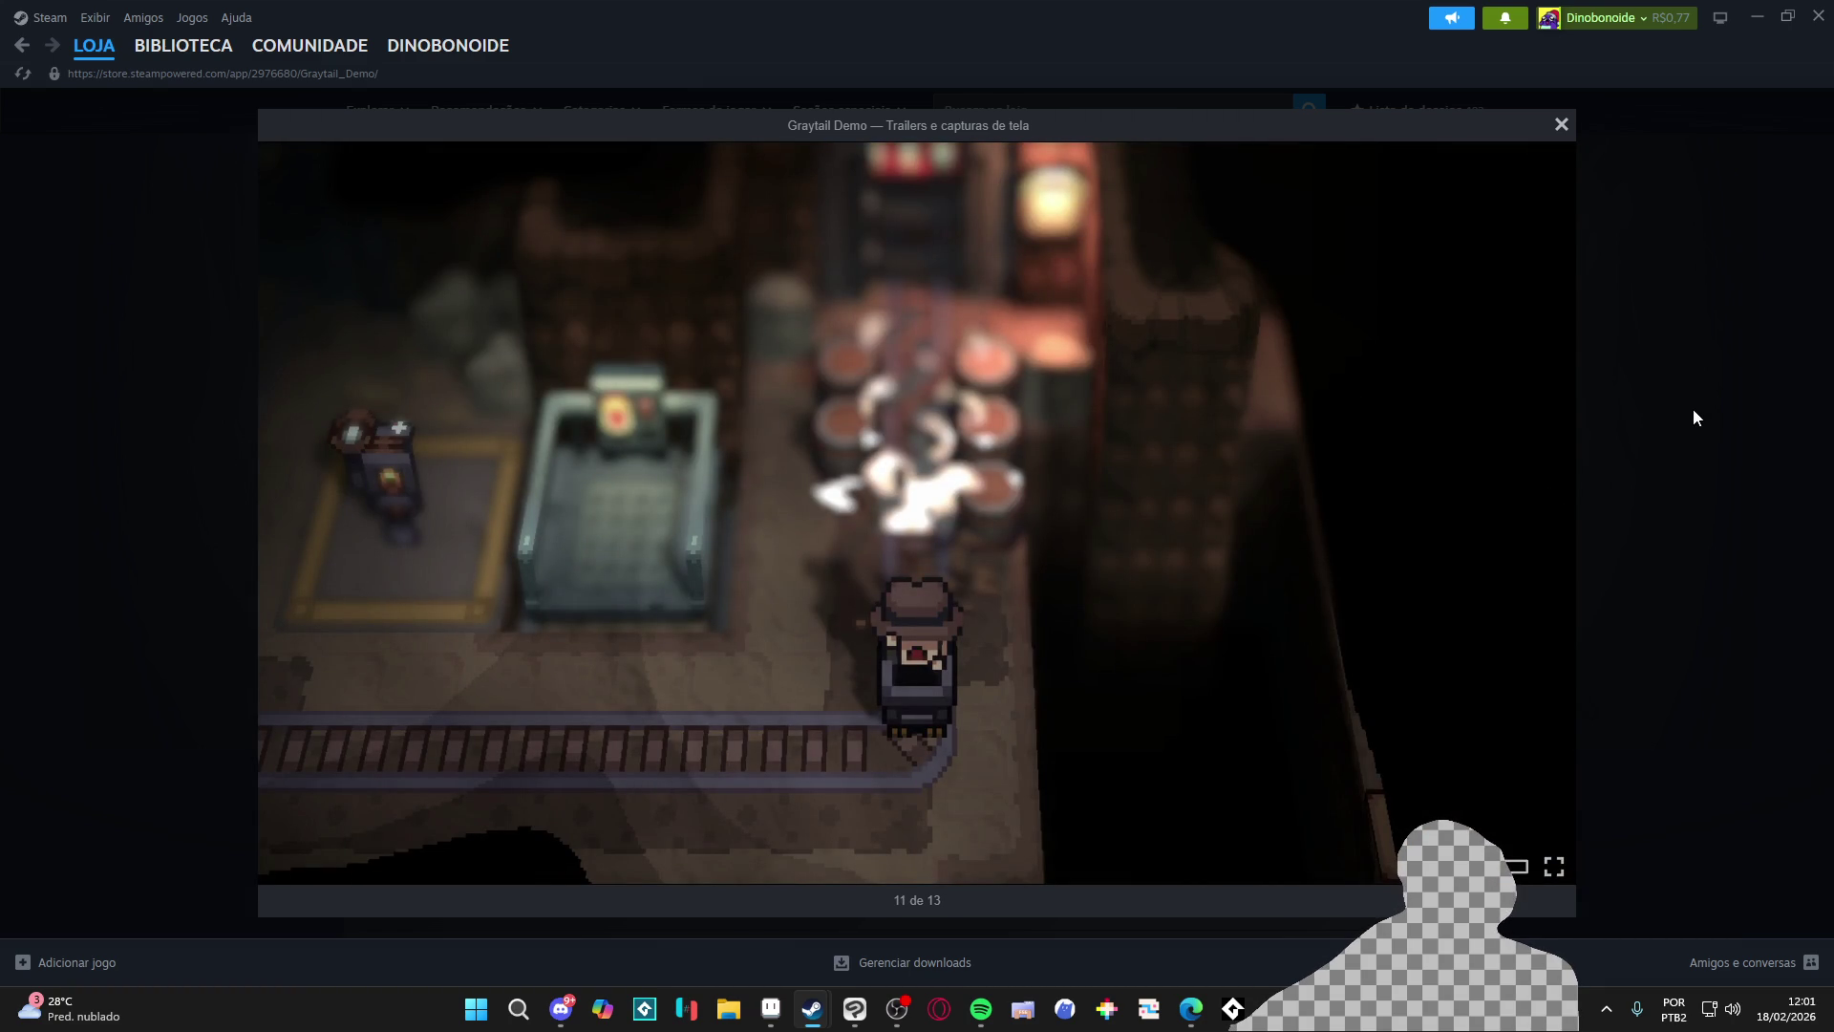
{"action": "left_click", "coordinate": [1694, 410]}
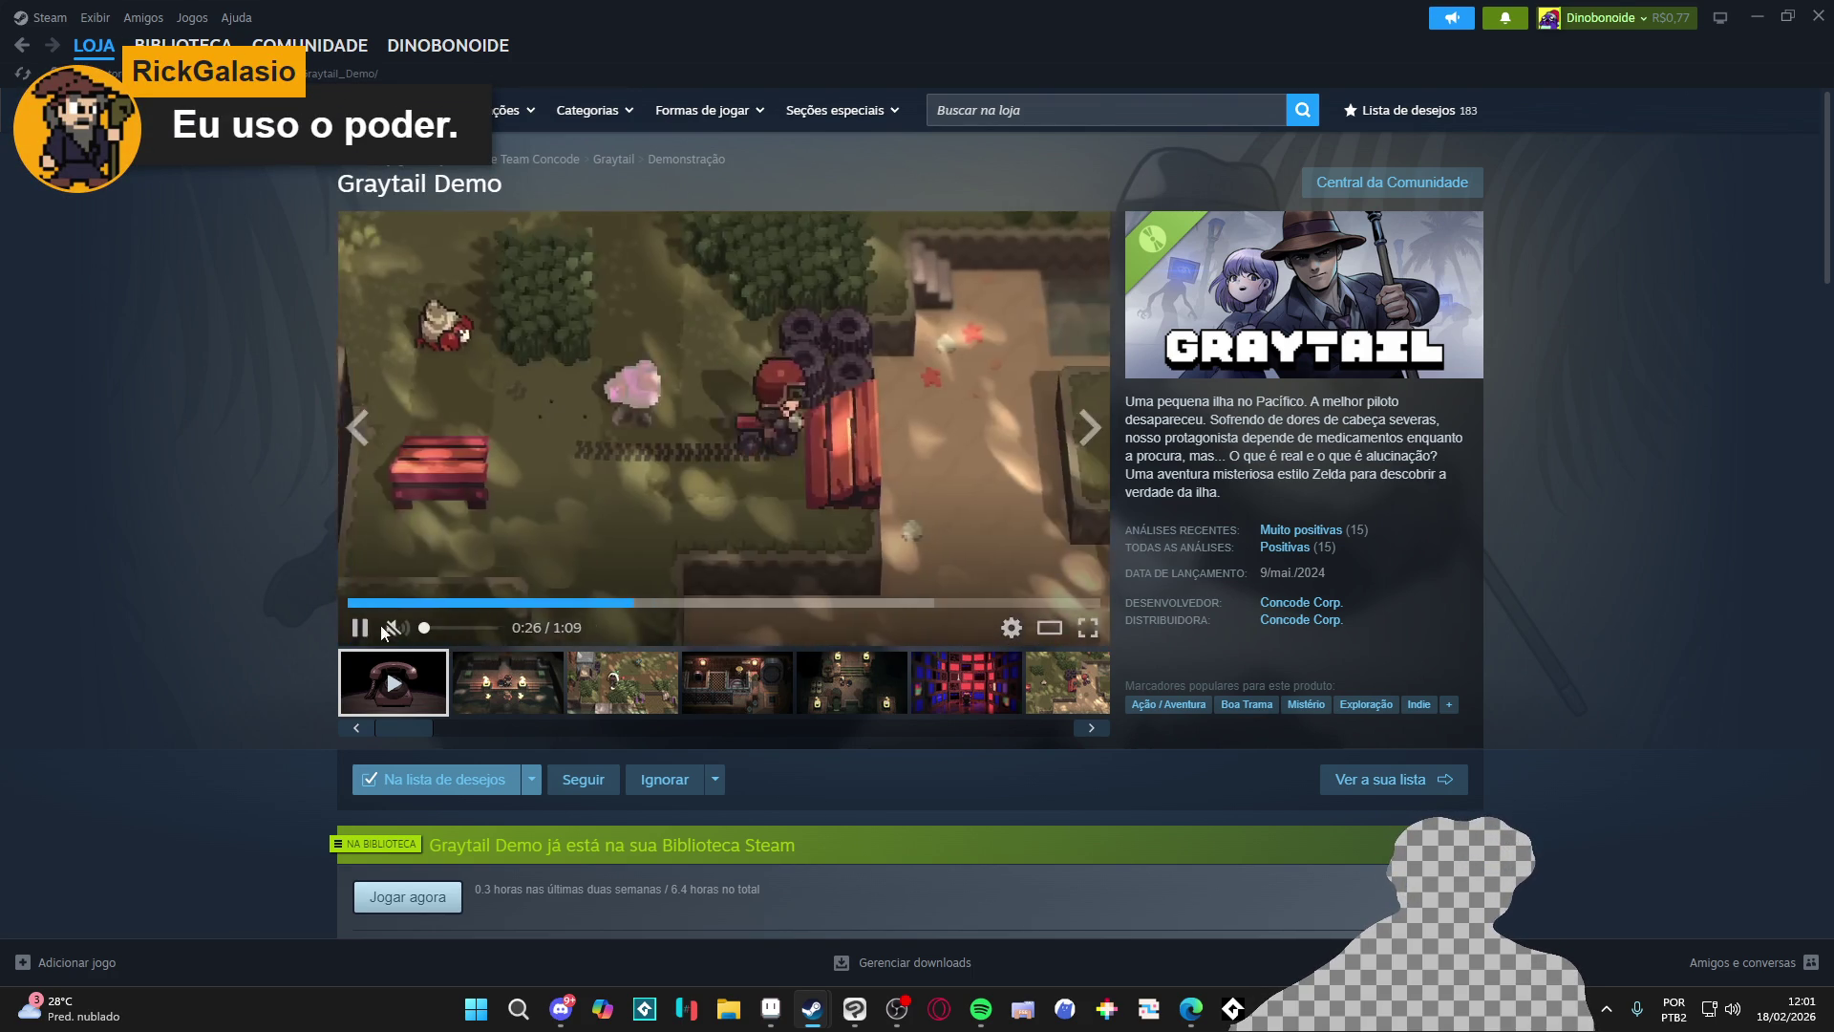
Step: Play the Graytail trailer briefly, pause it at 0:29, and minimize Steam
{"action": "left_click", "coordinate": [360, 629]}
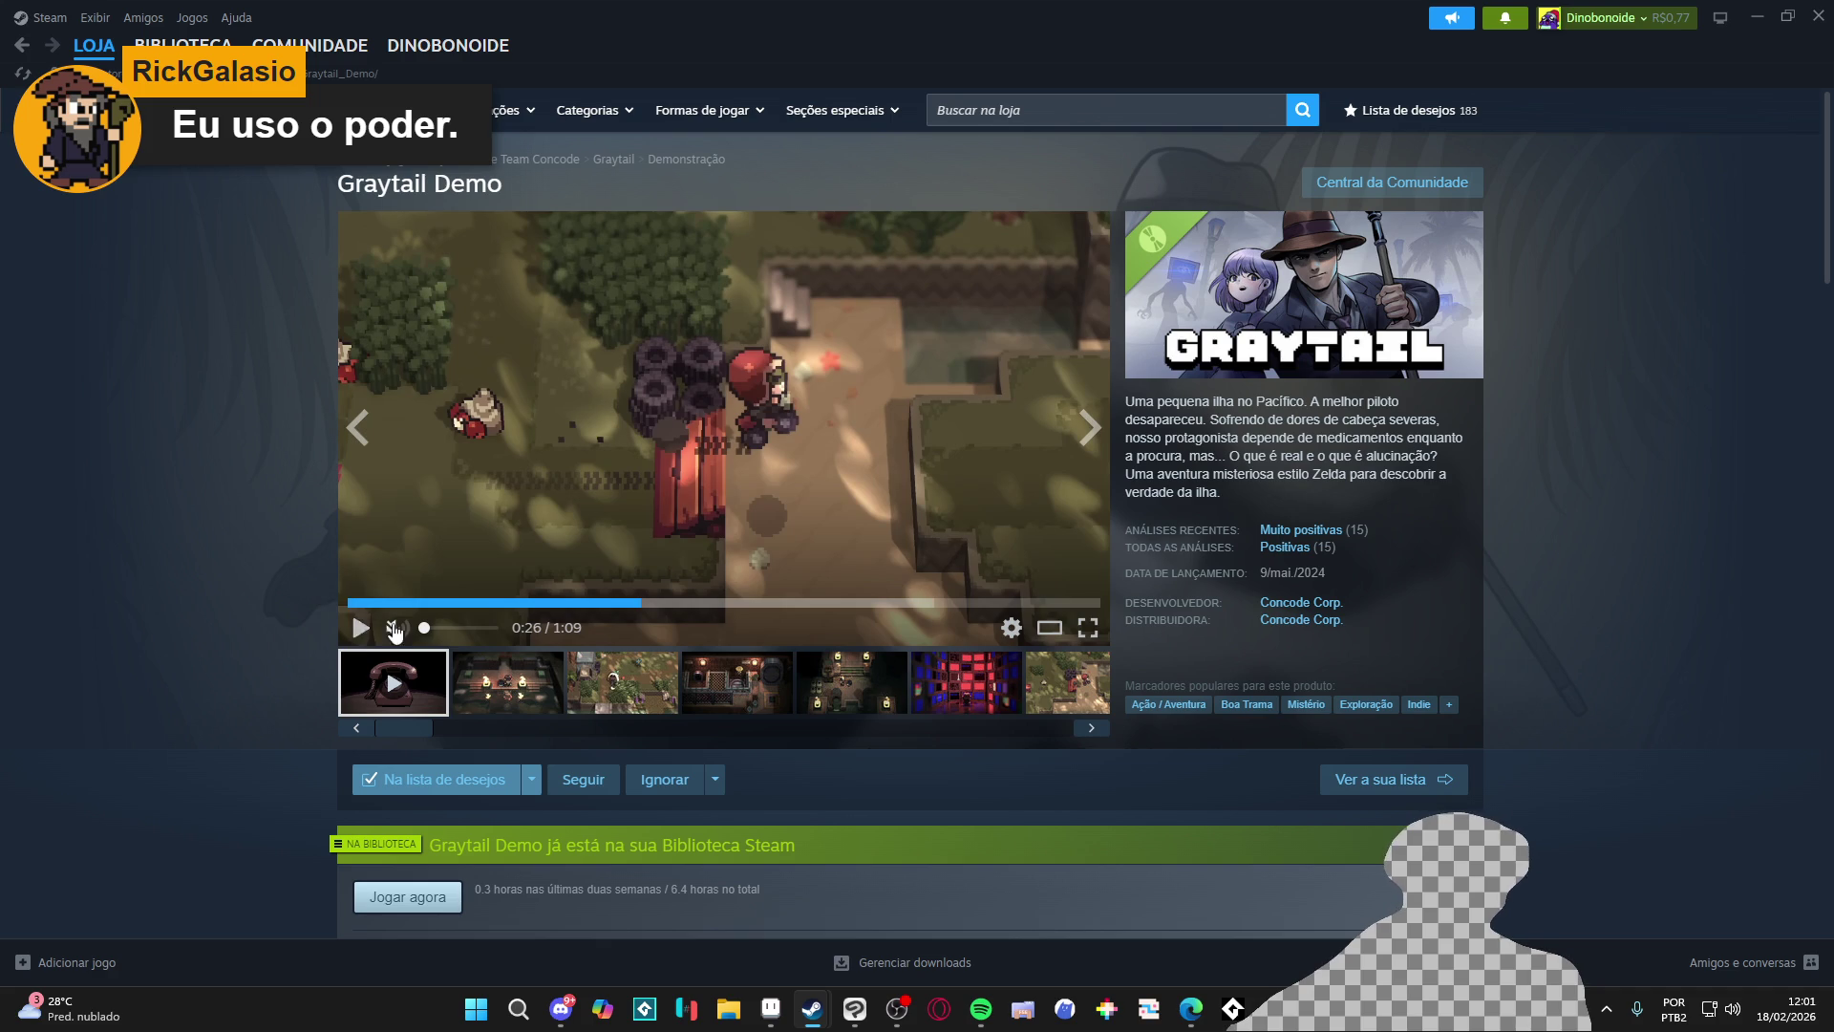
{"action": "left_click", "coordinate": [359, 631]}
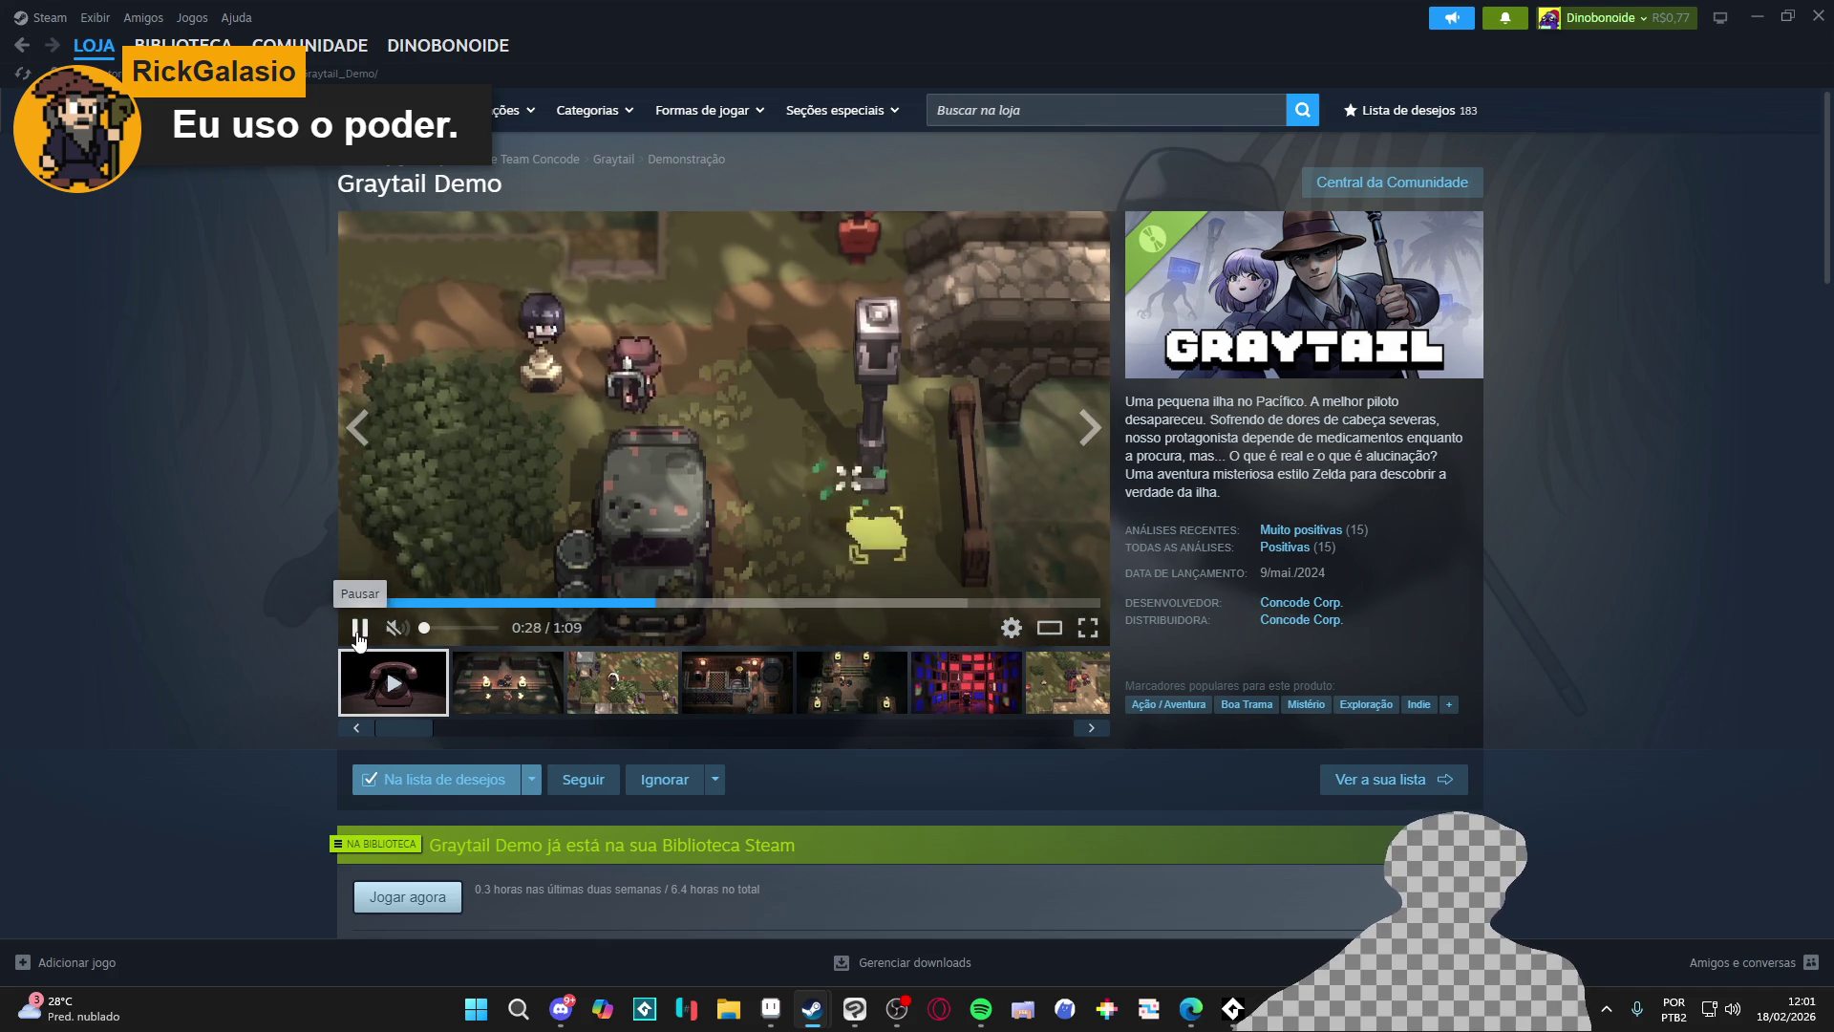
{"action": "left_click", "coordinate": [359, 630]}
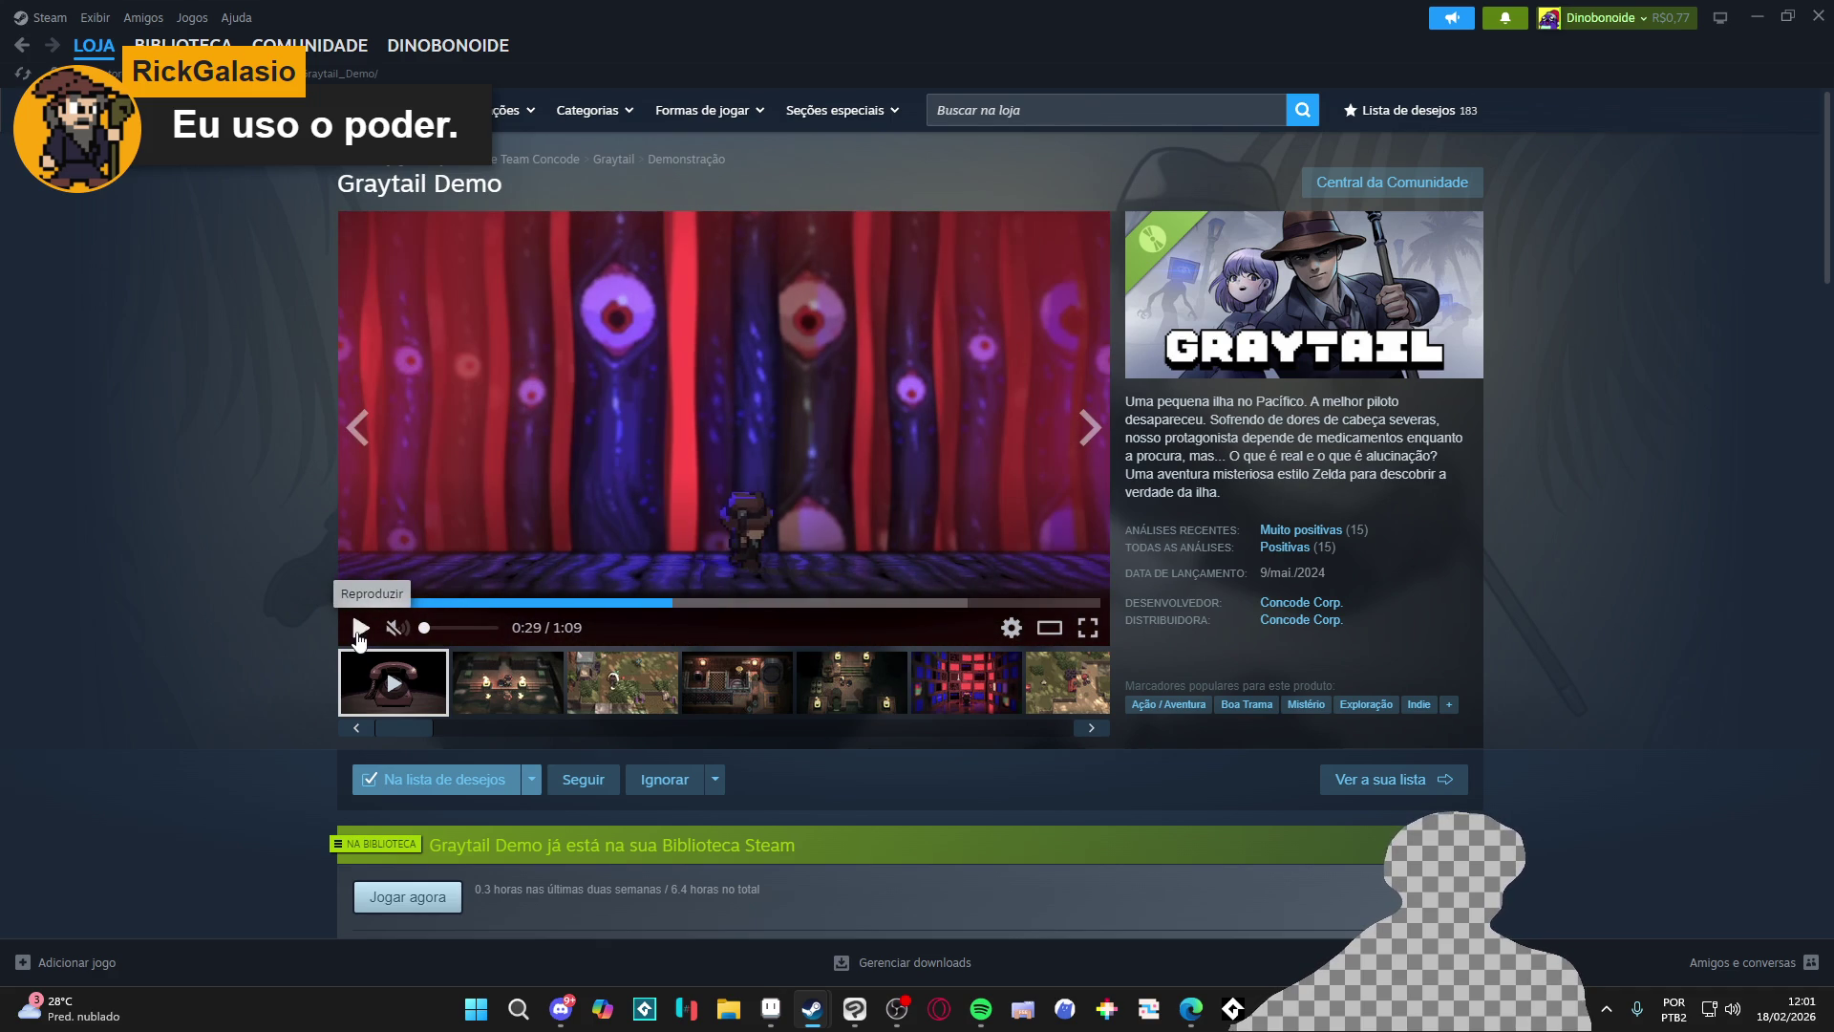
{"action": "left_click", "coordinate": [1755, 16]}
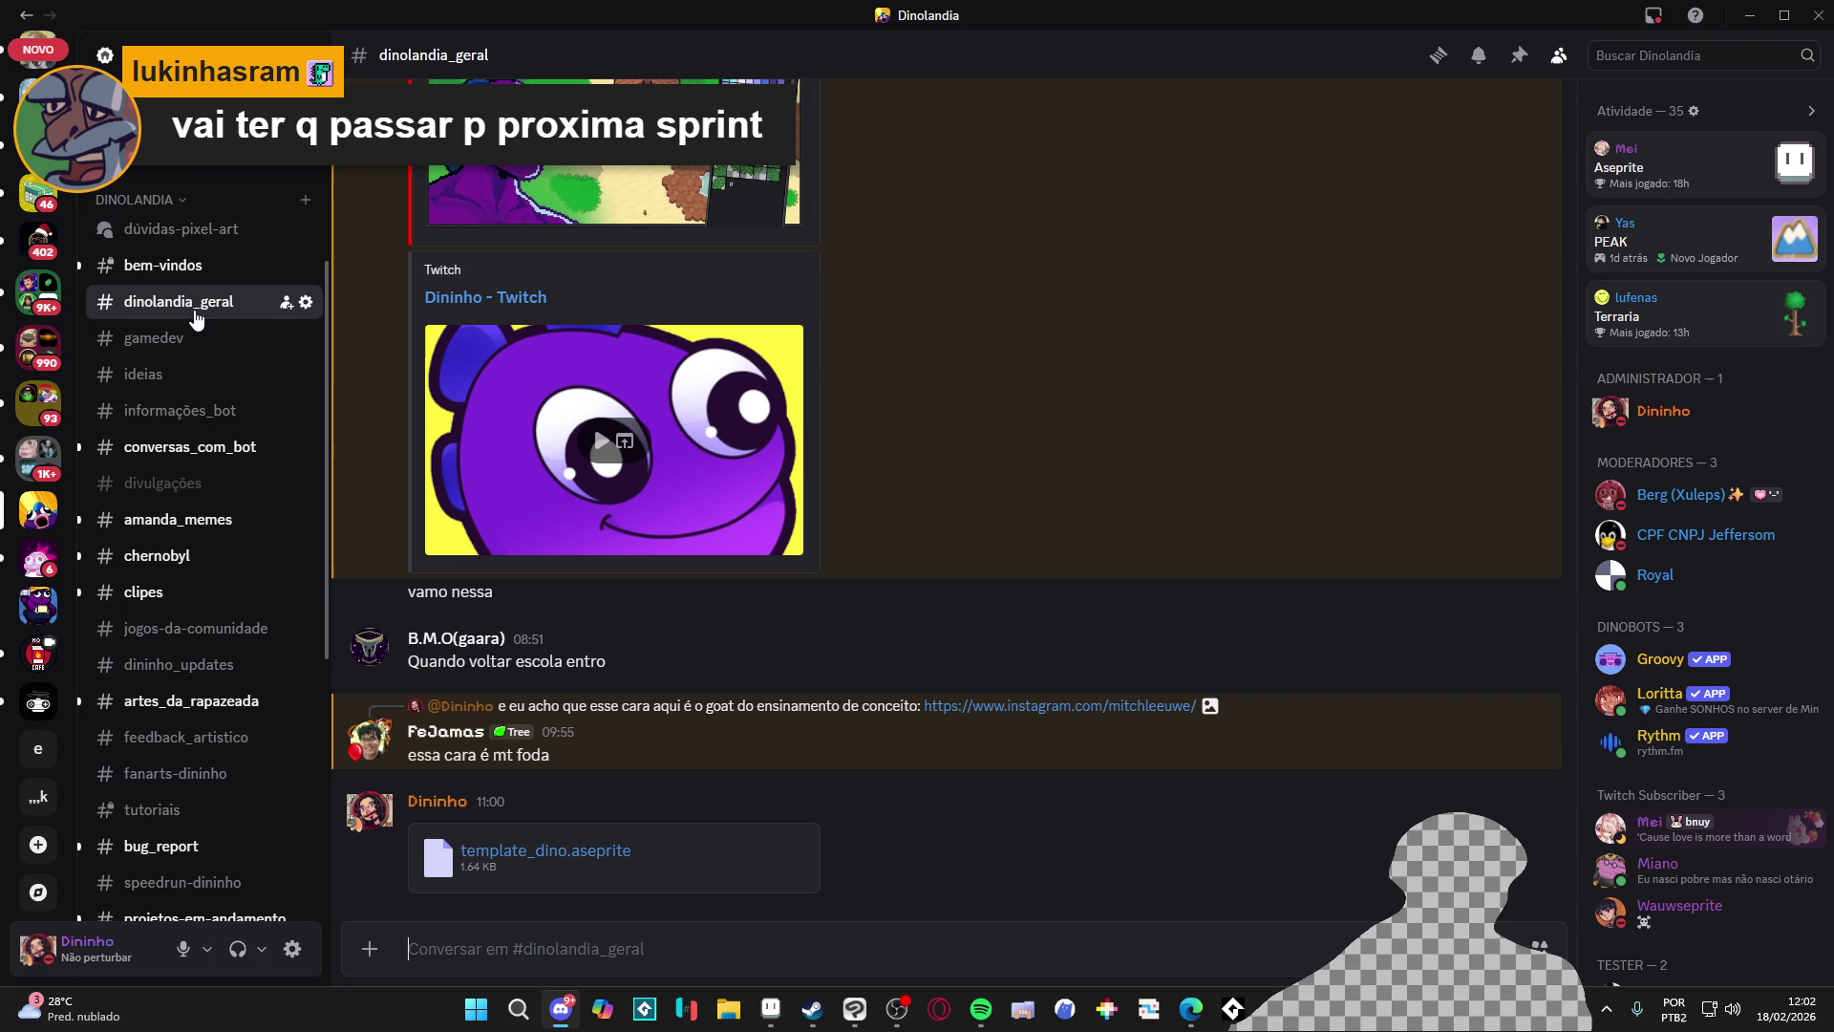
Step: Switch focus to the Edge browser window
{"action": "left_click", "coordinate": [1190, 1008]}
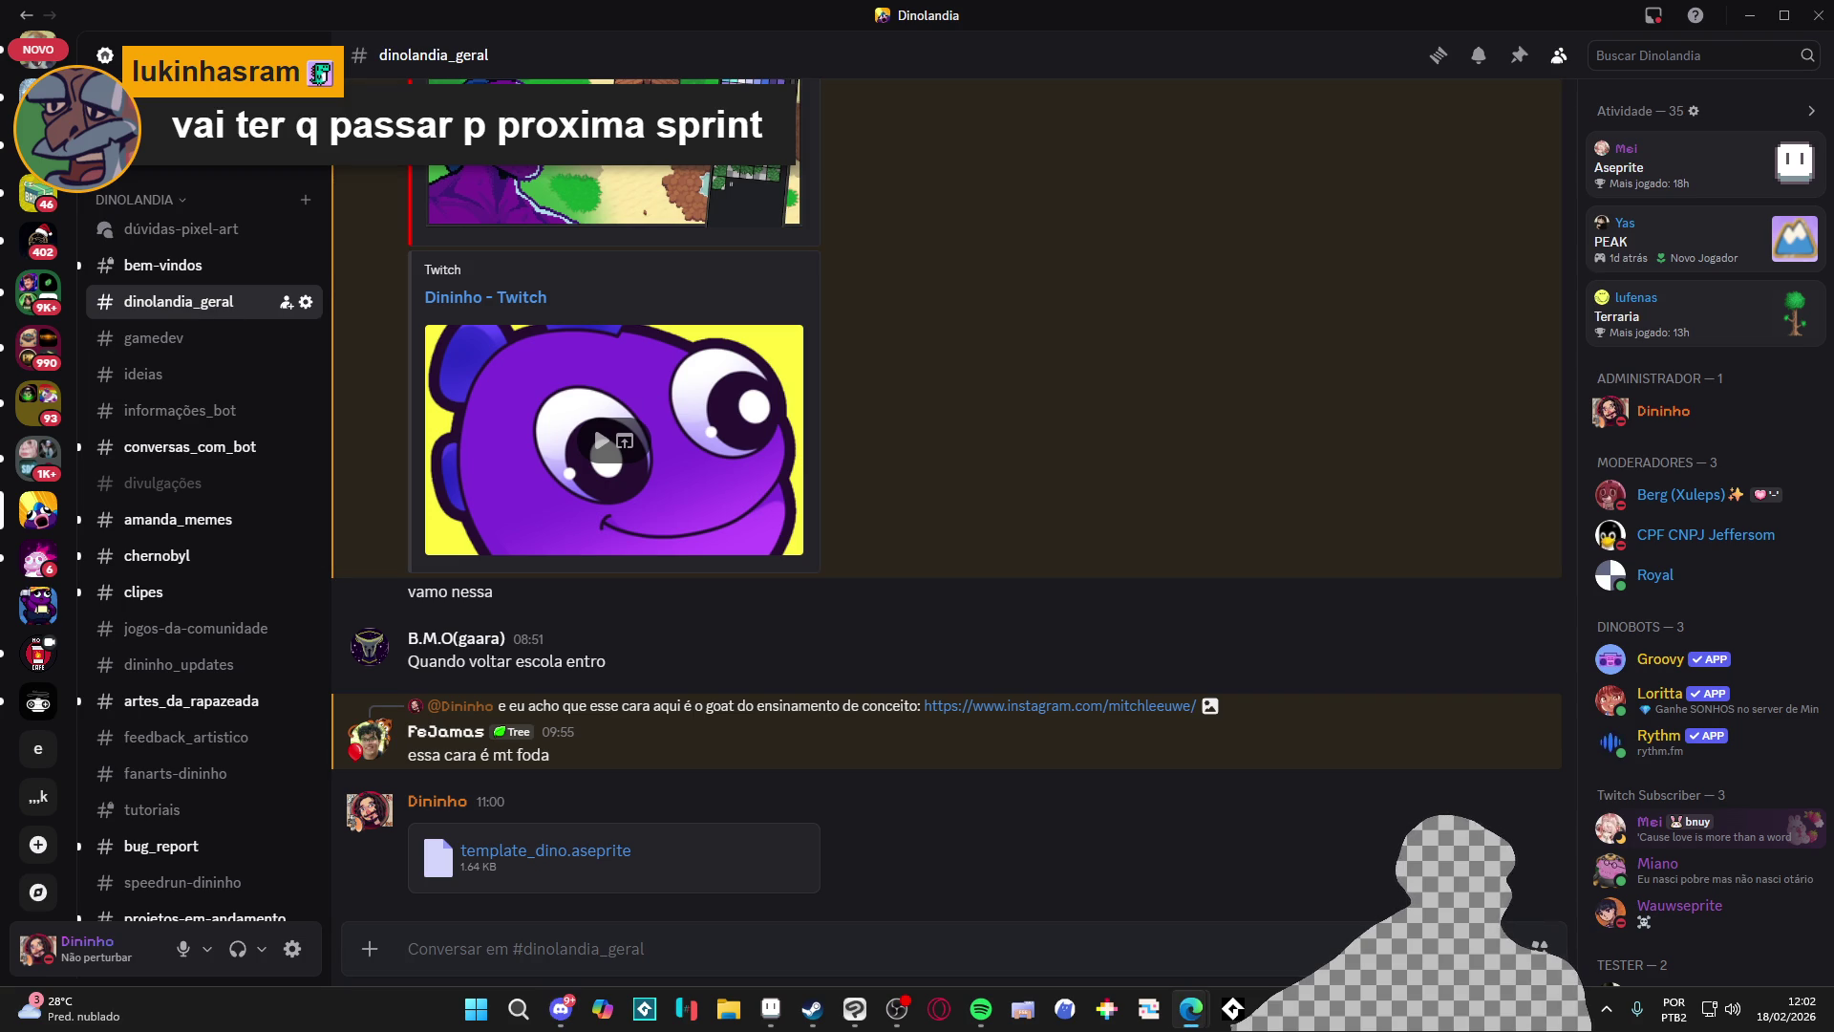